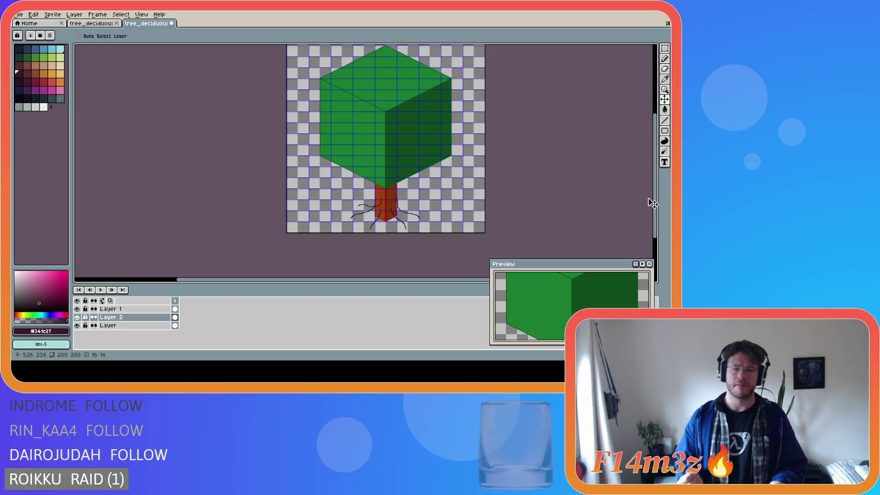
- On Layer 2, pencil a short dark bark mark on the trunk, undoing unwanted strokes
click(519, 173)
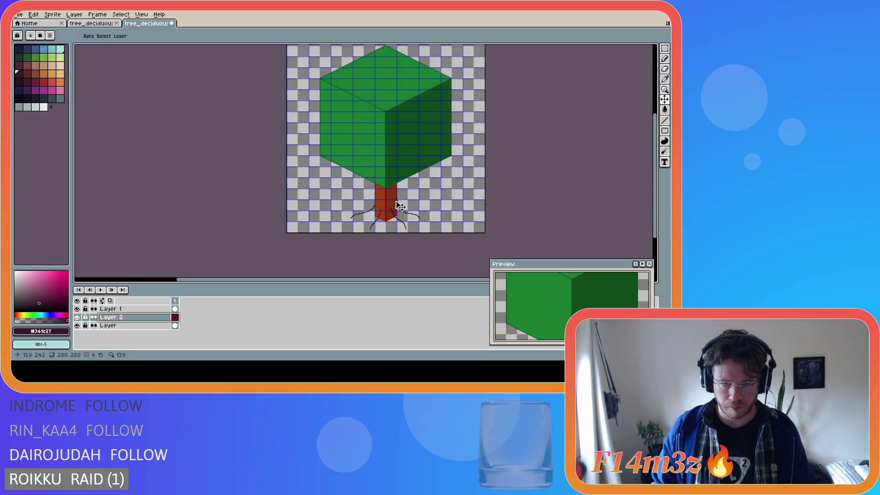
key(b)
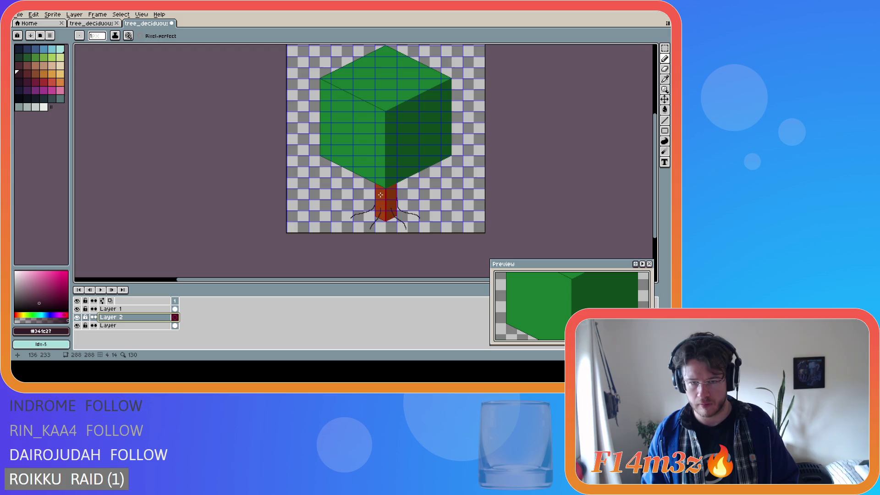
key(v)
key(b)
mouse_move(380, 194)
mouse_down()
mouse_move(377, 206)
mouse_move(362, 204)
mouse_move(381, 198)
mouse_up()
key(ctrl+z)
key(v)
key(b)
key(ctrl+z)
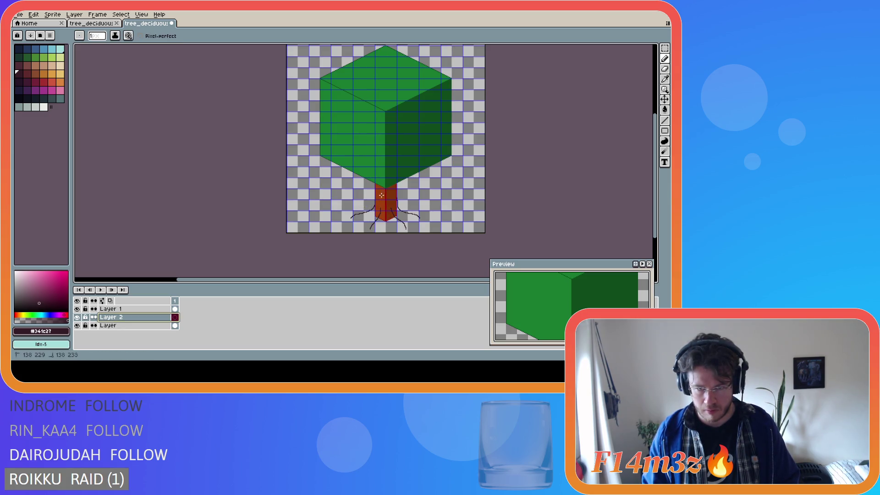
drag(382, 191, 381, 198)
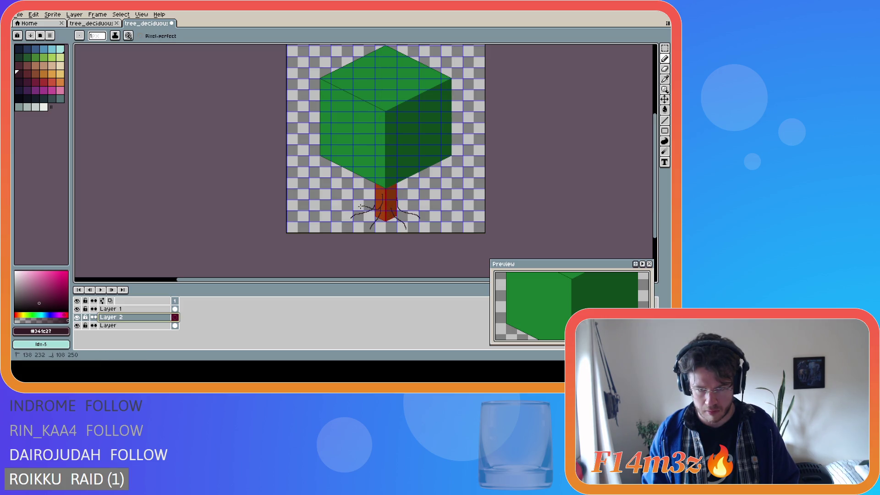
- Draw vertical dark bark lines down the trunk, removing the too-long one
drag(360, 207, 360, 207)
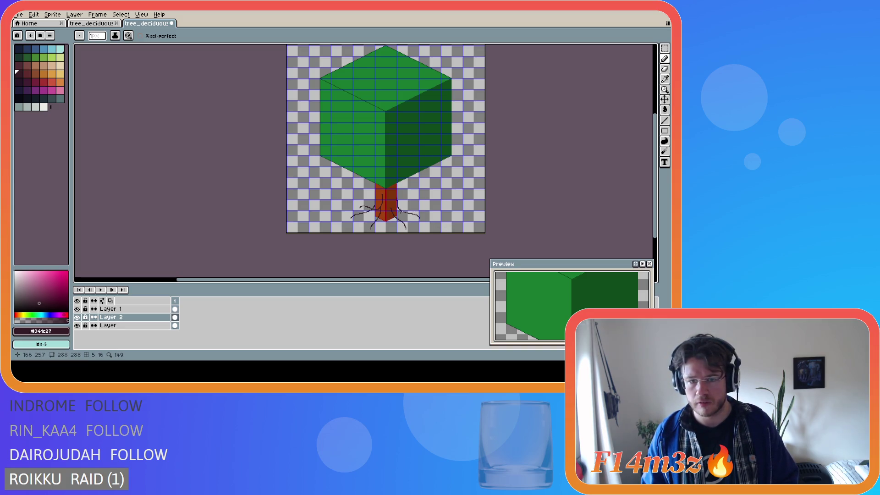
key(v)
key(b)
drag(381, 194, 379, 211)
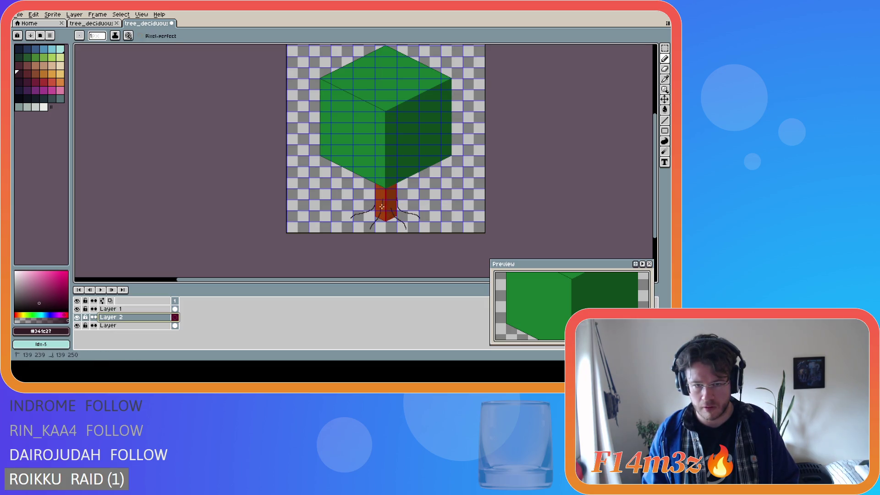
drag(380, 195, 379, 209)
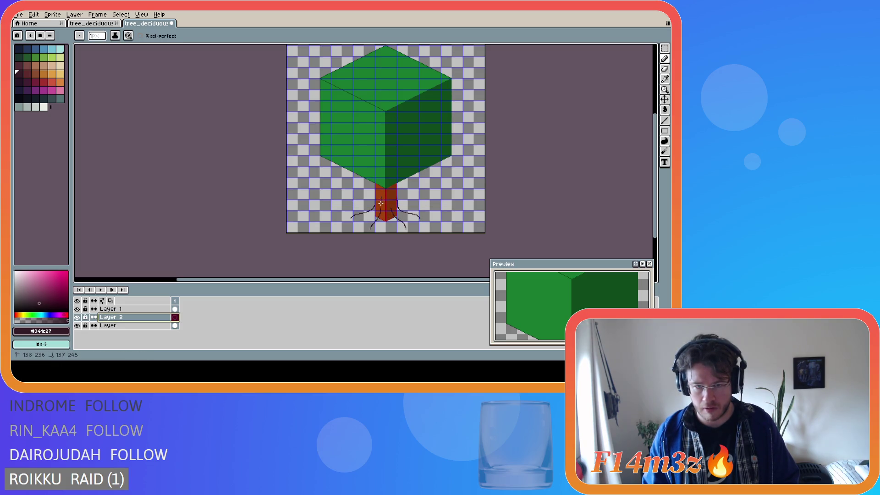
key(ctrl+z)
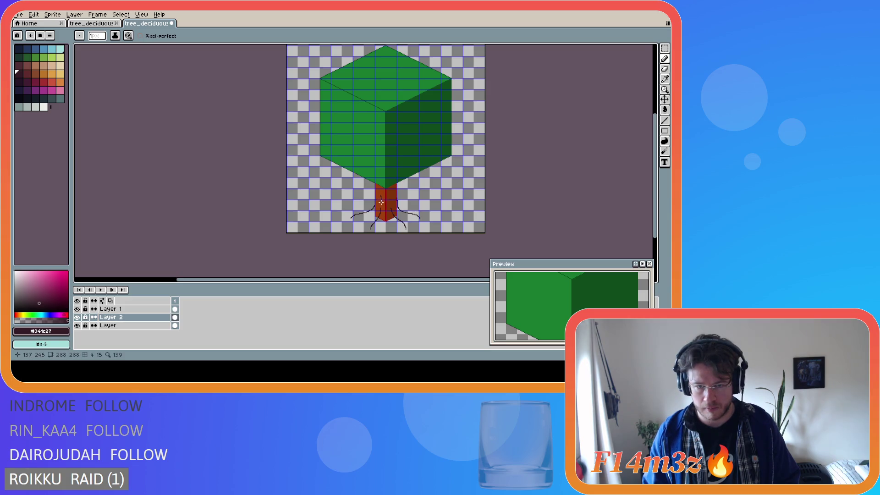
drag(380, 198, 362, 206)
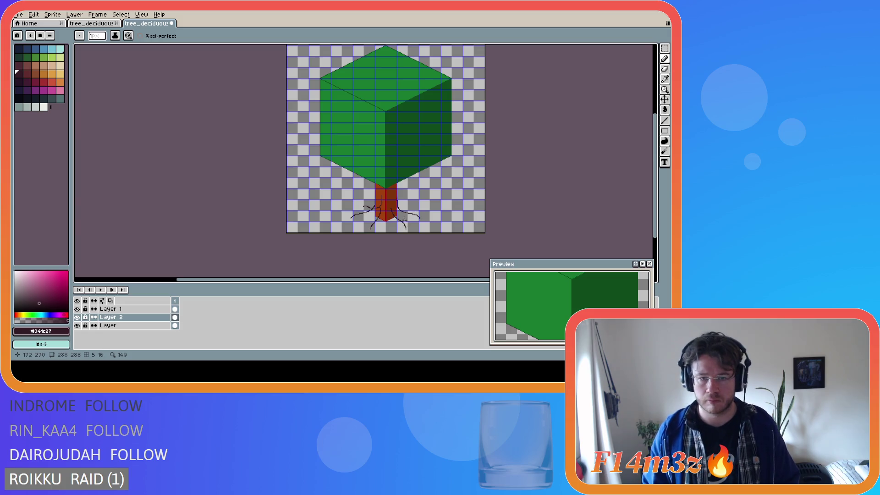
drag(391, 227, 382, 218)
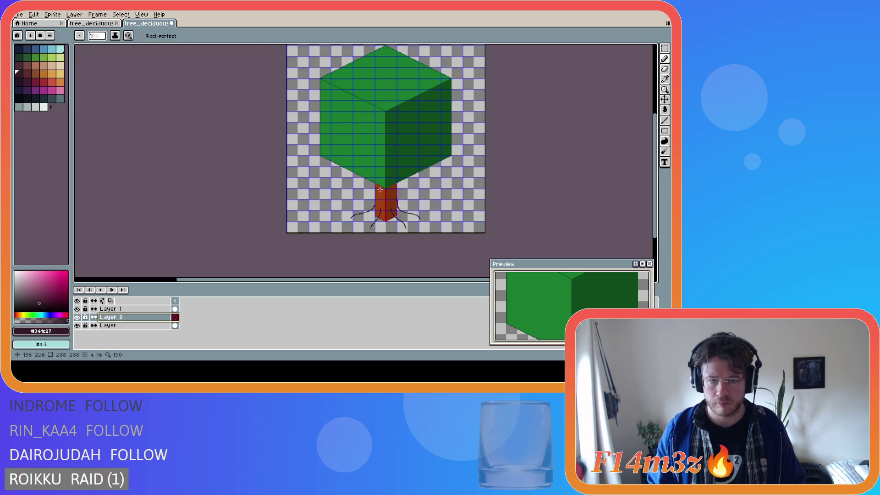
- Add a new root running down-left from the trunk base plus another bark line
mouse_move(380, 190)
mouse_down()
mouse_move(377, 204)
mouse_move(366, 208)
mouse_move(381, 194)
mouse_move(365, 203)
mouse_move(381, 199)
mouse_move(376, 208)
mouse_move(362, 206)
mouse_move(377, 207)
mouse_move(361, 205)
mouse_up()
key(ctrl)
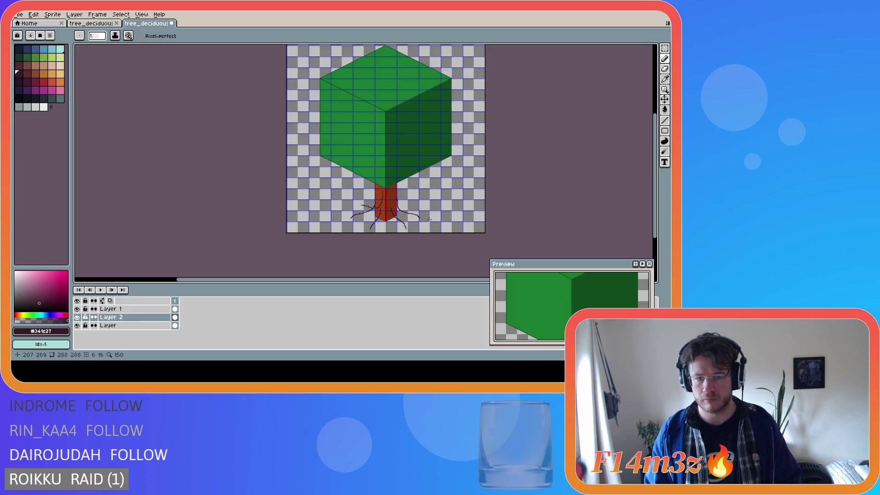
drag(379, 192, 379, 205)
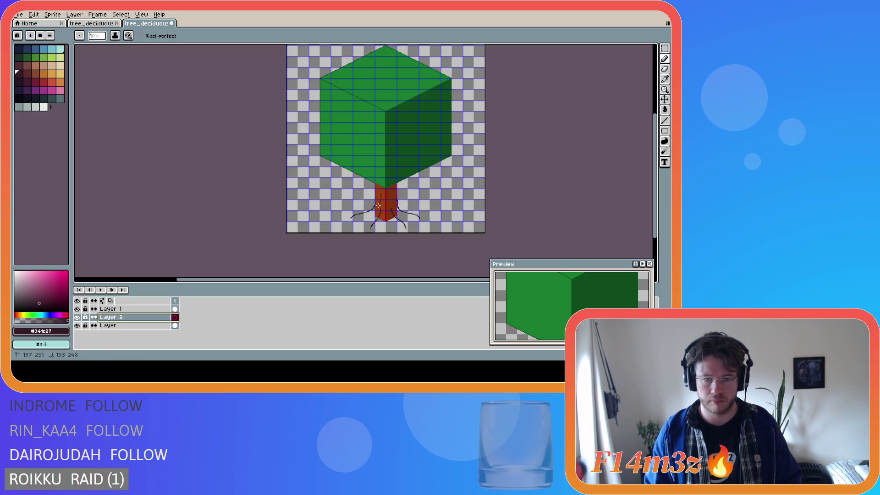
mouse_move(381, 193)
mouse_down()
mouse_move(374, 207)
mouse_move(356, 207)
mouse_up()
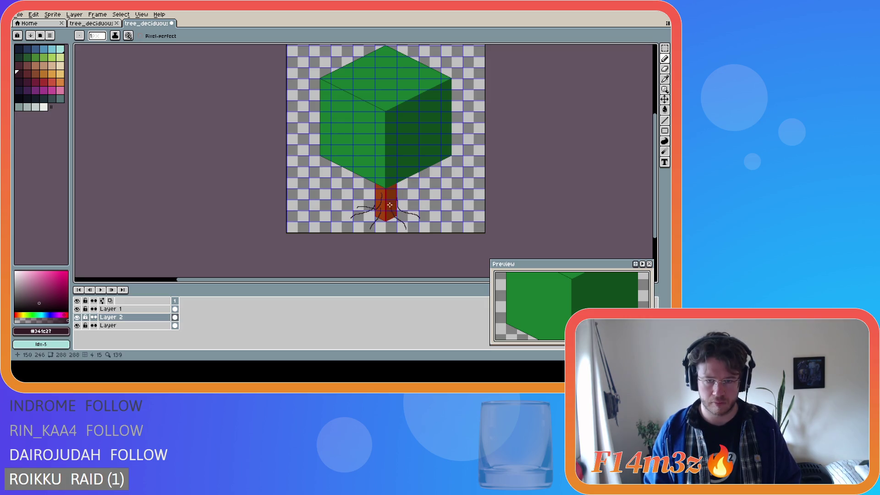
click(385, 196)
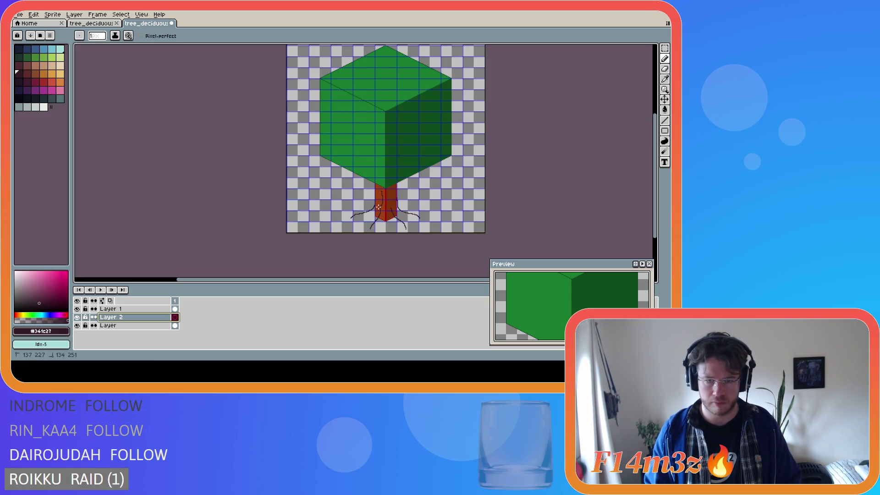
mouse_move(380, 194)
mouse_down()
mouse_move(380, 207)
mouse_move(360, 205)
mouse_move(378, 197)
mouse_move(361, 207)
mouse_up()
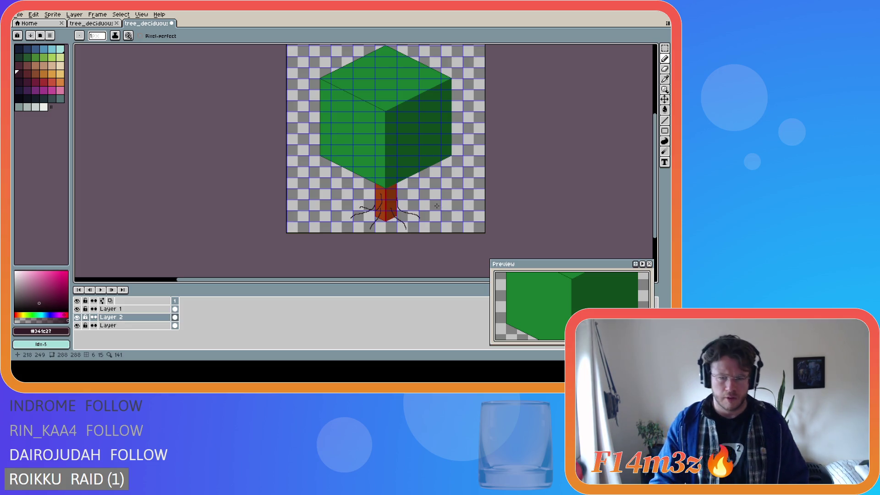
- Draw one more dark bark line down the trunk, with a dark pixel at its top
scroll(407, 202, up, 1)
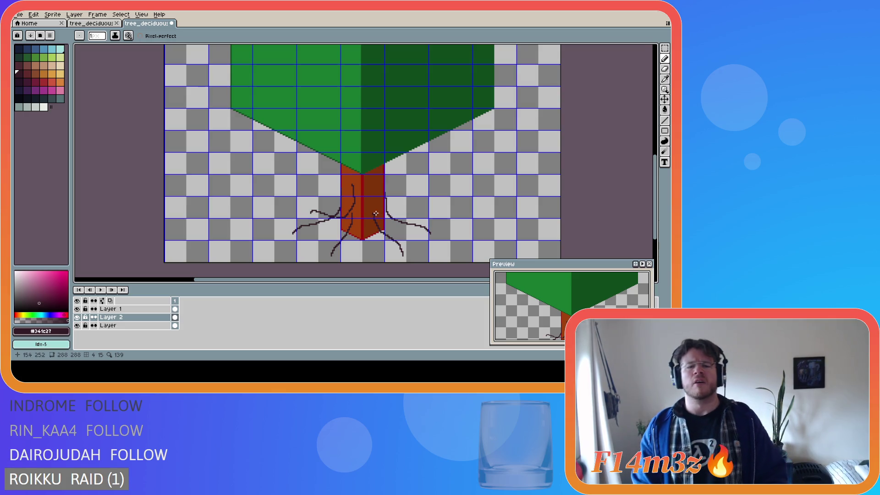
scroll(374, 214, down, 1)
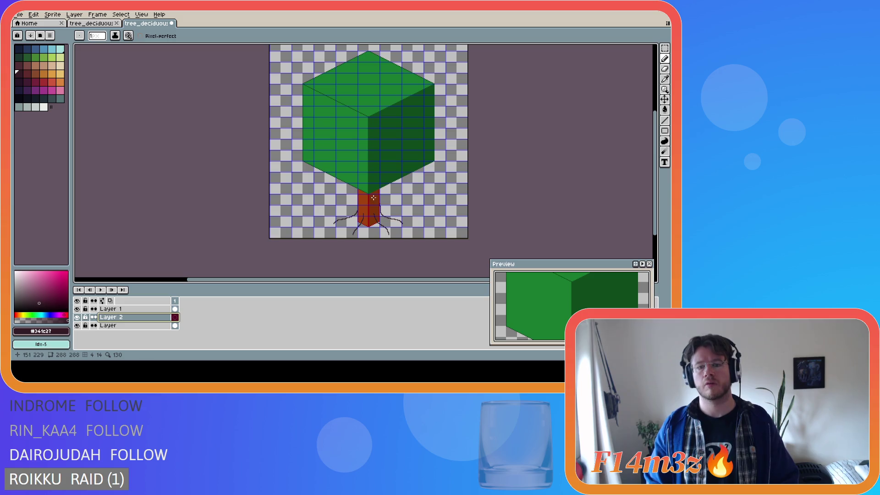
drag(374, 197, 374, 208)
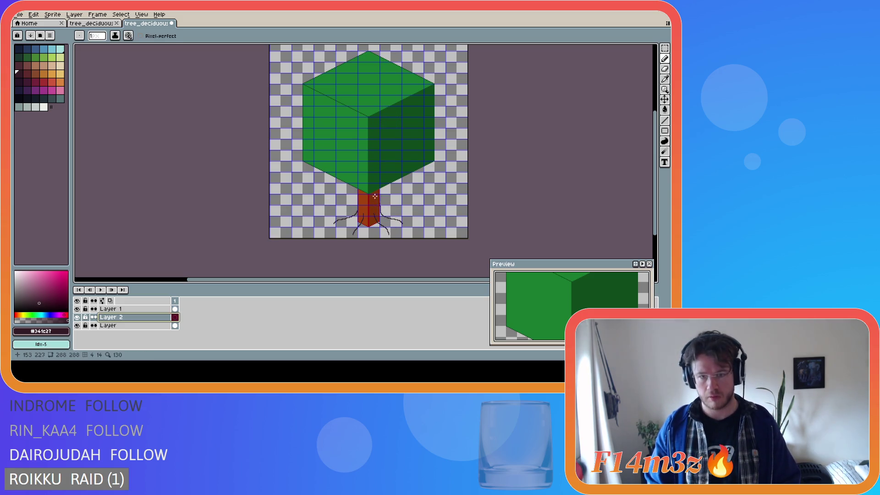
key(ctrl)
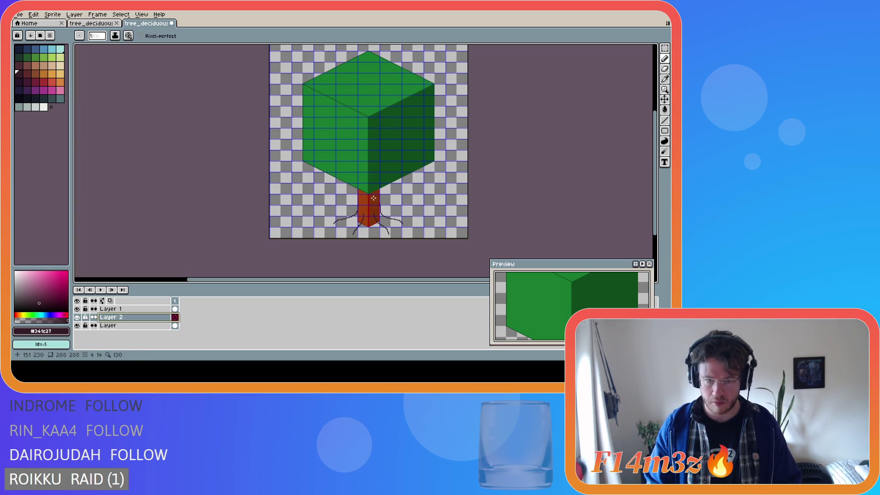
key(ctrl)
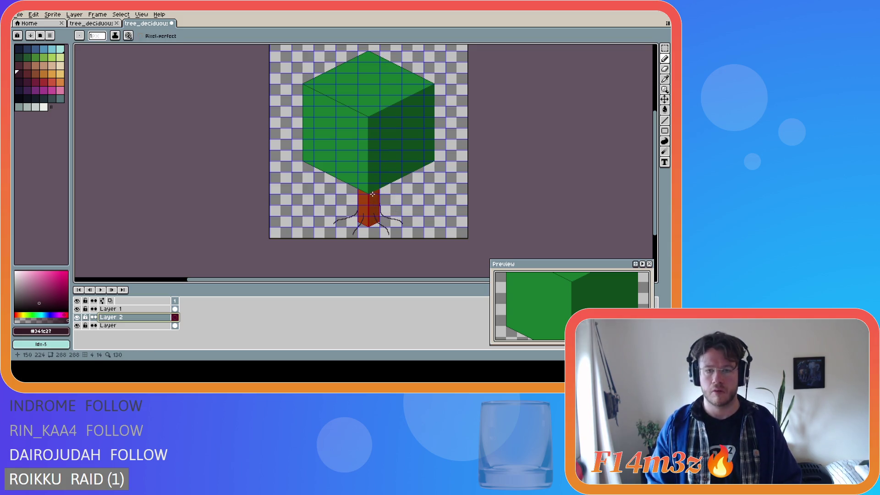
key(ctrl)
click(374, 194)
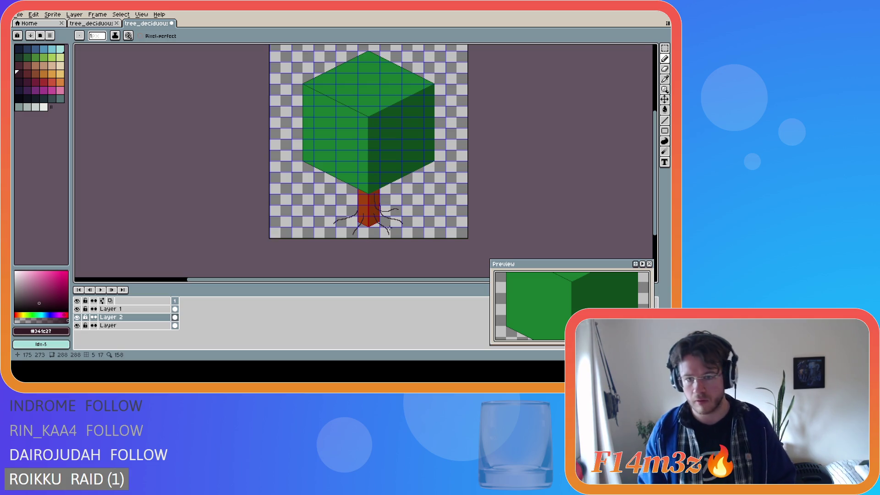
scroll(397, 211, up, 4)
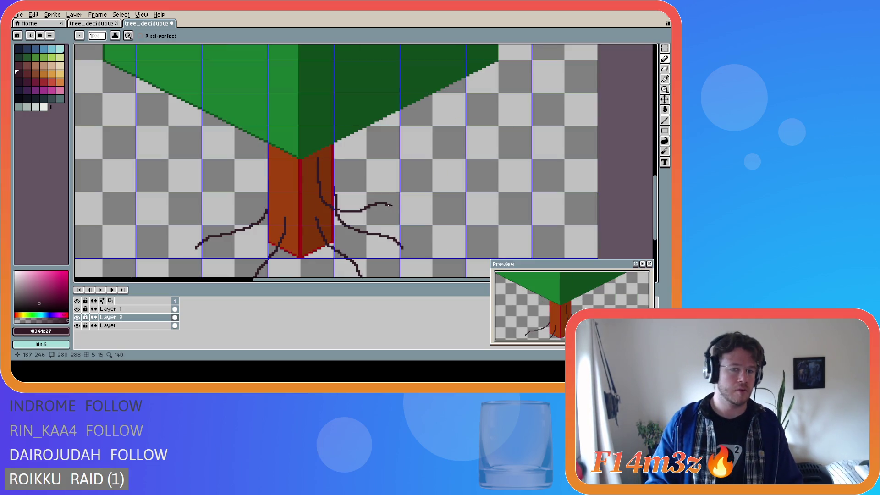
- Curl the right-hand root's end into a hook with the Pencil
key(e)
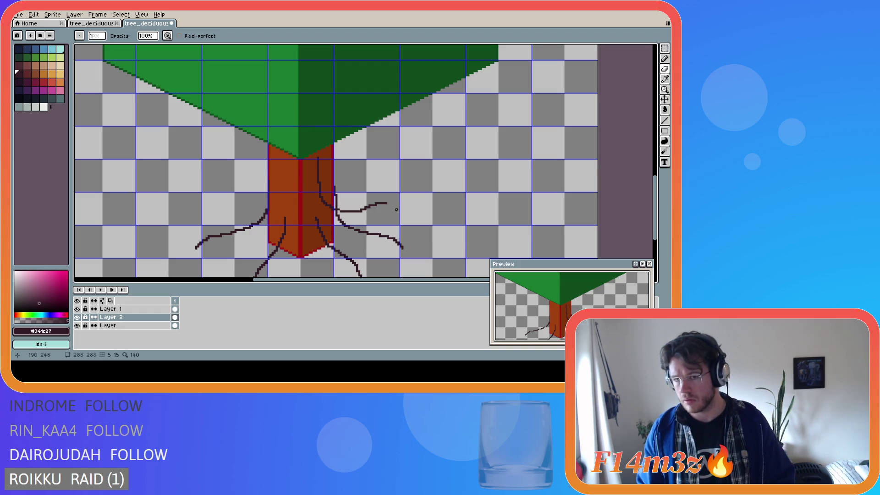
key(b)
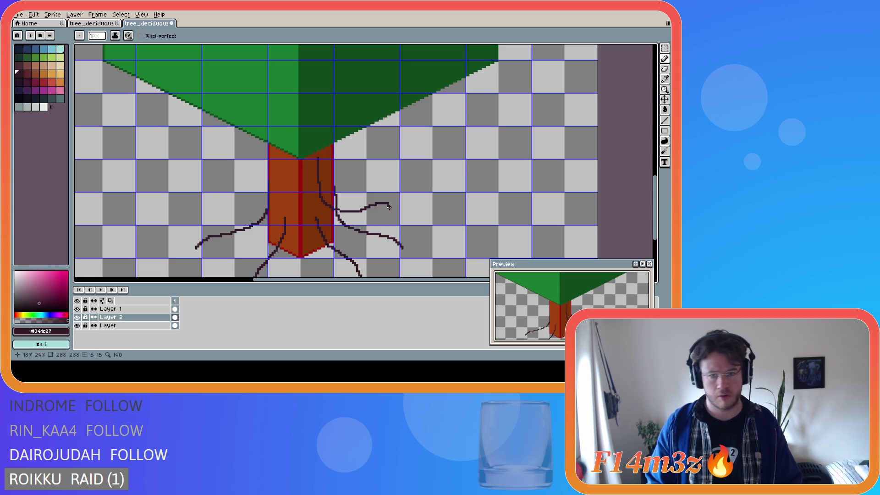
drag(386, 204, 391, 209)
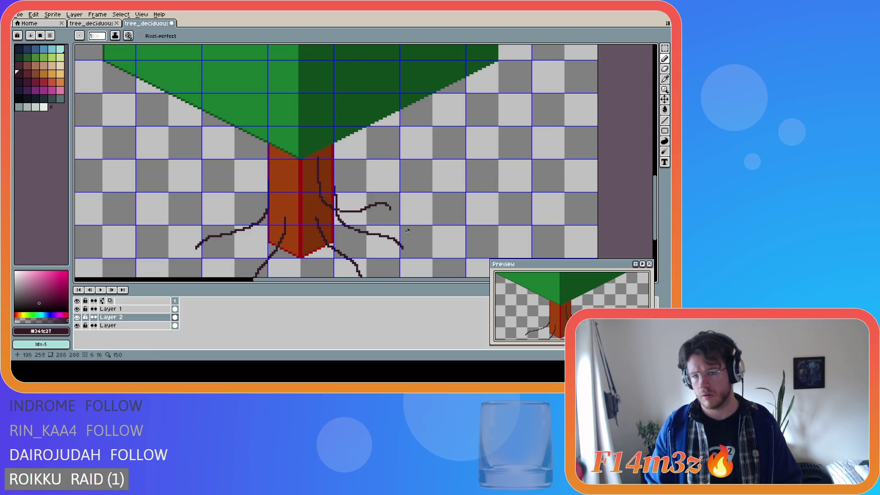
scroll(303, 213, down, 1)
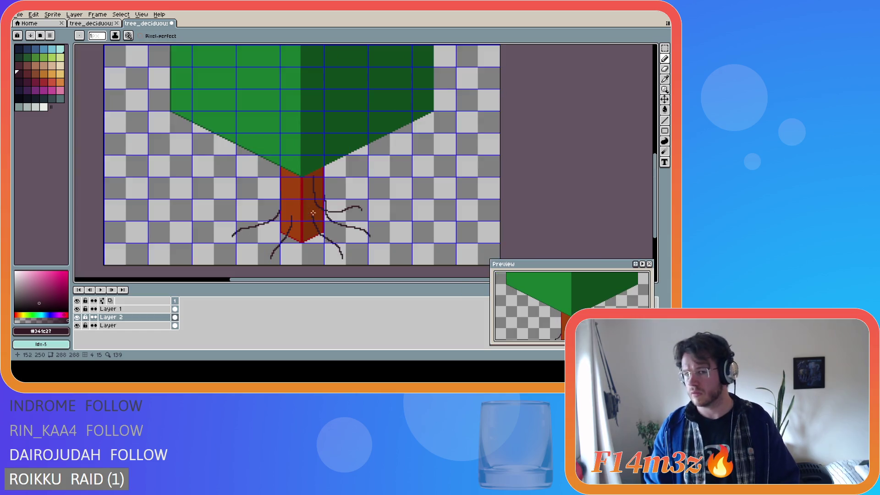
scroll(353, 212, up, 1)
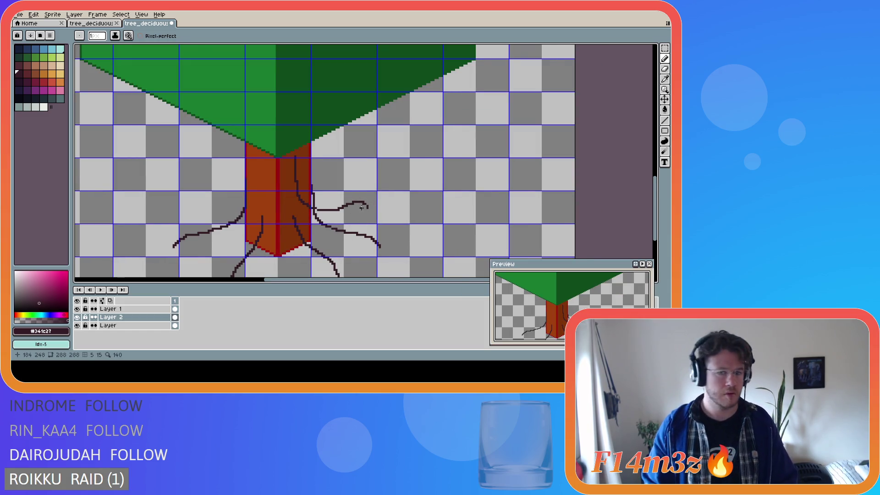
scroll(361, 208, up, 1)
scroll(349, 228, down, 1)
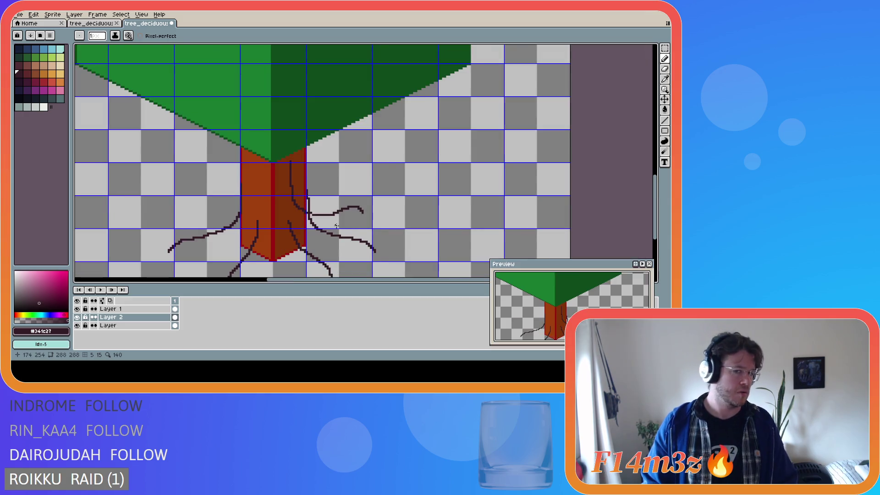
scroll(336, 228, down, 1)
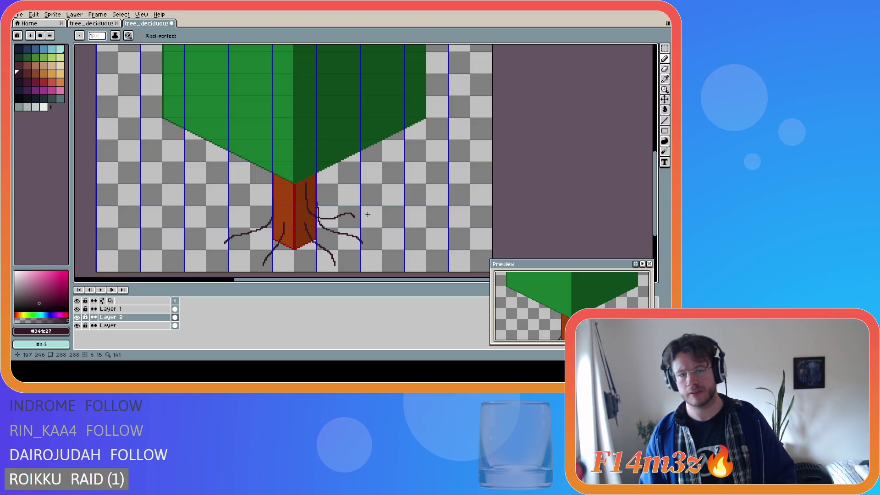
- Marquee-select the upper right root and nudge it left against the trunk
key(m)
mouse_move(373, 201)
mouse_down()
mouse_move(330, 225)
mouse_move(338, 223)
mouse_up()
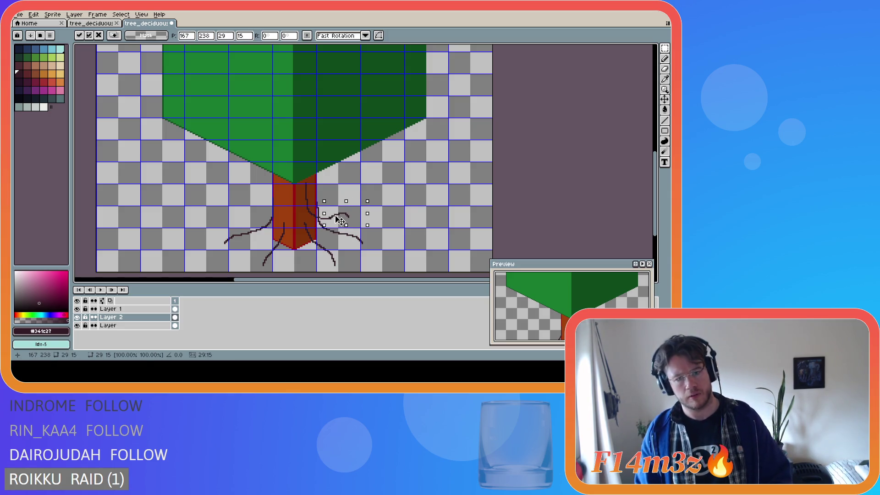
key(Return)
drag(387, 201, 328, 223)
key(Left)
key(Left)
key(Left)
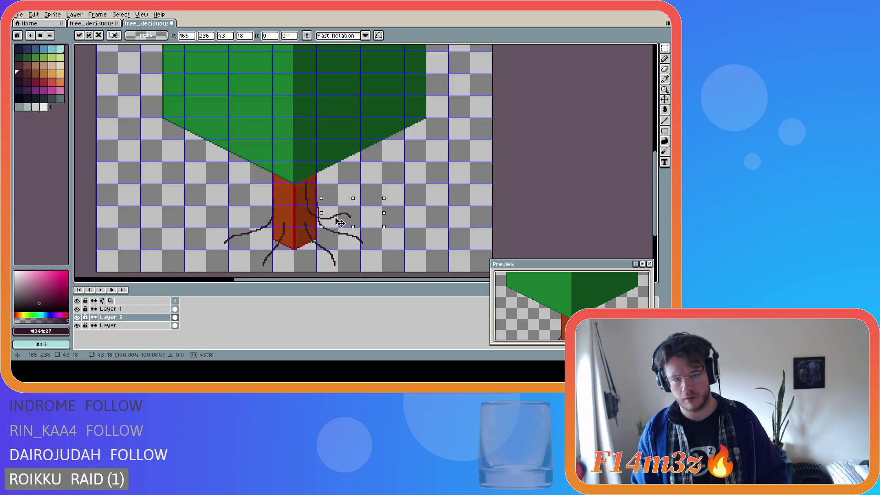
key(Return)
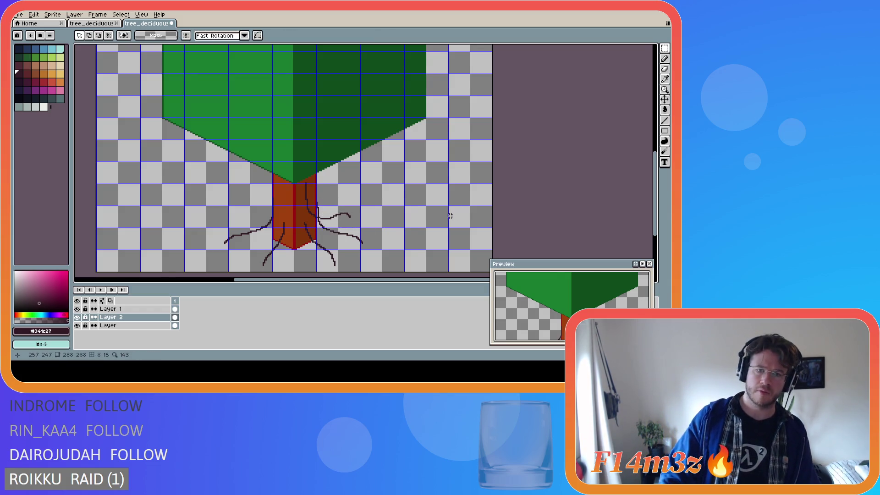
scroll(449, 215, down, 1)
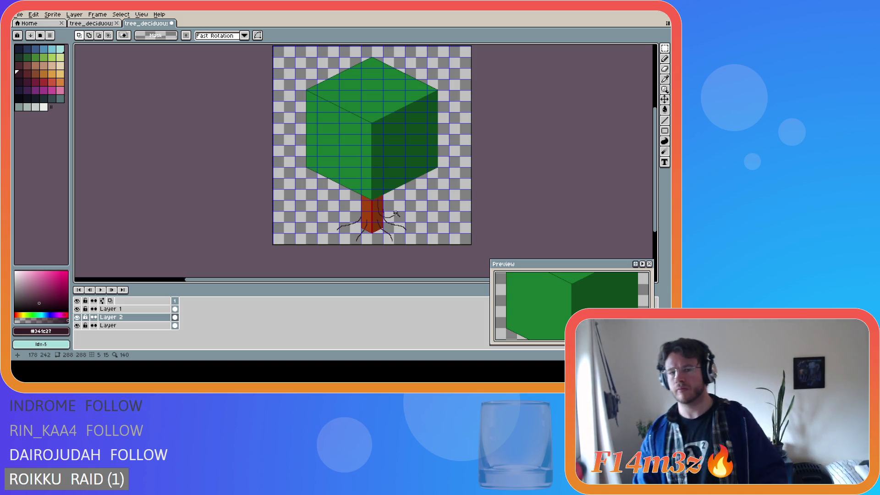
key(b)
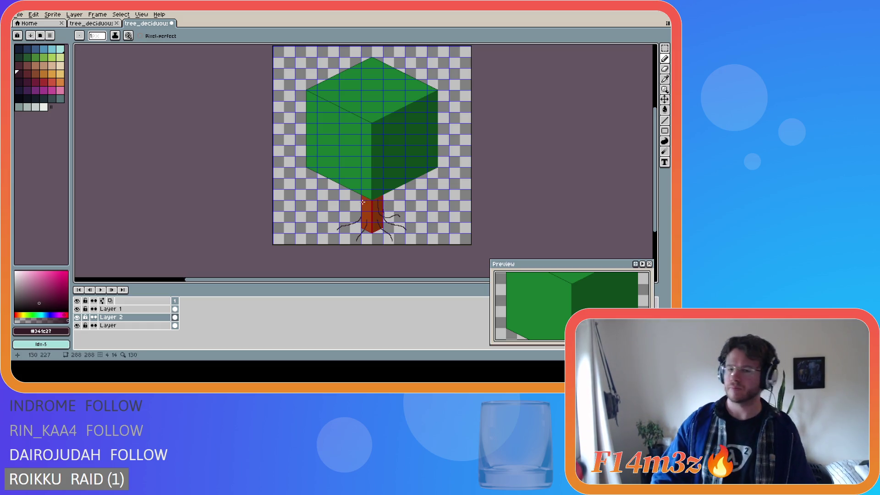
- Draw a new thin dark root curving down-left from the trunk's left side
scroll(368, 202, up, 3)
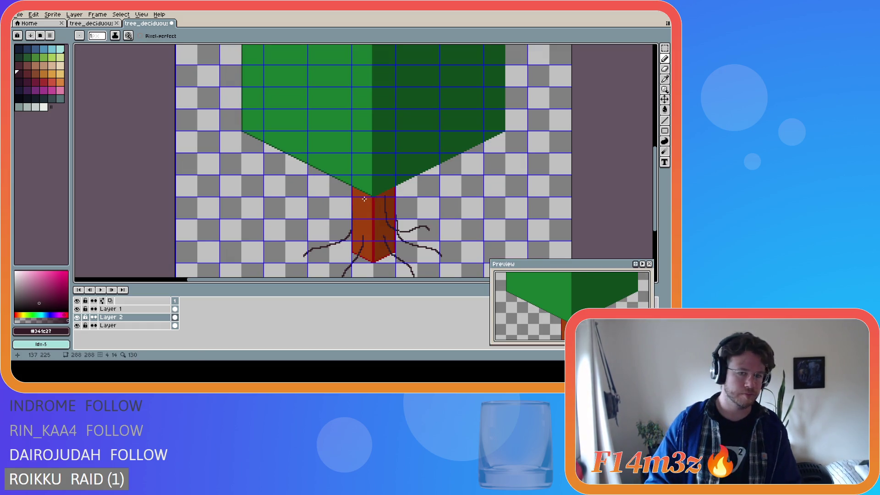
mouse_move(364, 197)
mouse_down()
mouse_move(354, 229)
mouse_move(316, 224)
mouse_up()
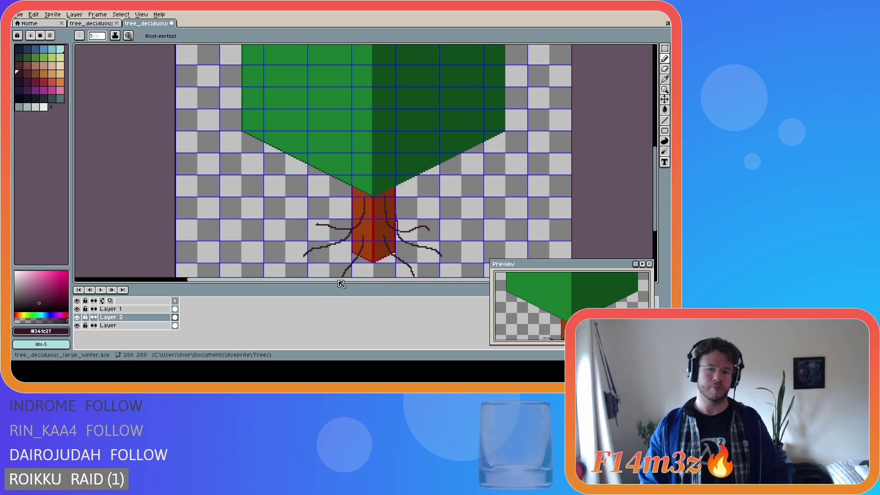
key(ctrl)
key(ctrl+z)
mouse_move(364, 198)
mouse_down()
mouse_move(365, 220)
mouse_move(315, 225)
mouse_up()
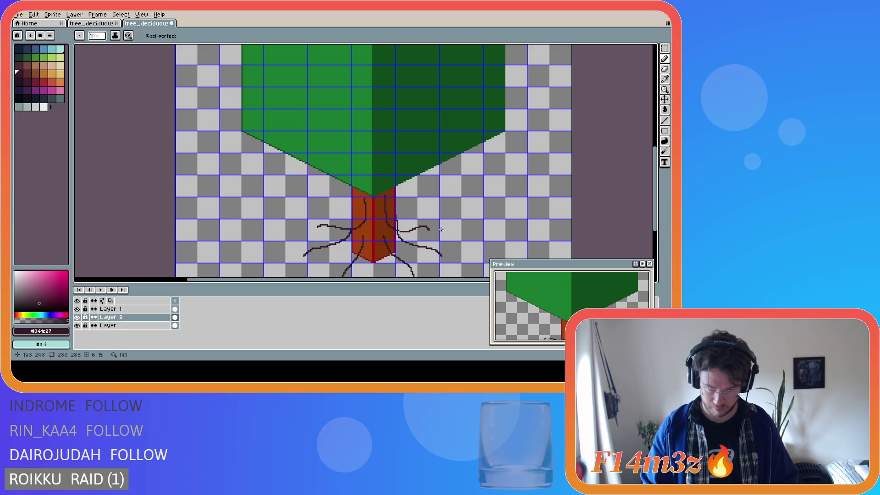
- Draw a dark bark line down the trunk face, retrying until it fits
scroll(398, 234, down, 2)
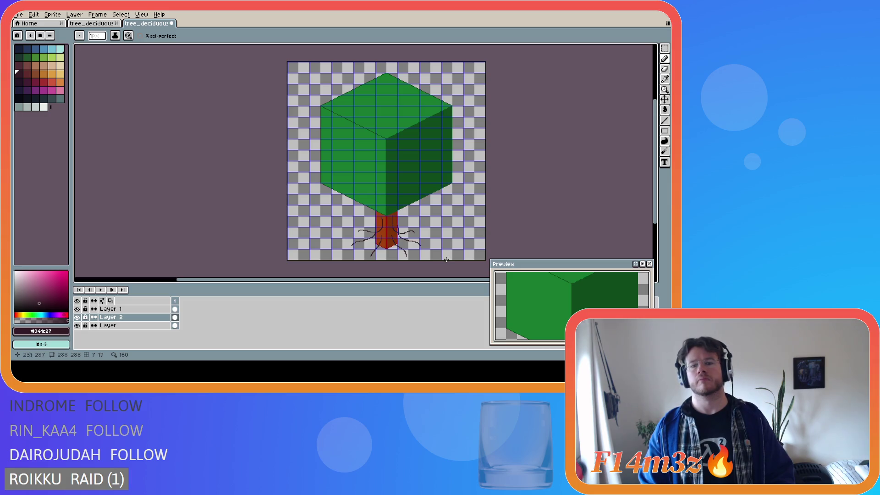
scroll(383, 218, up, 2)
drag(383, 218, 373, 243)
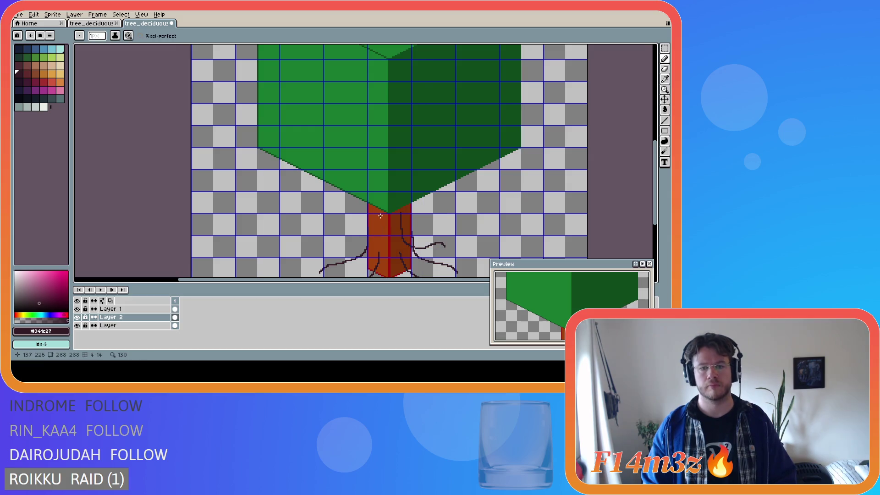
key(ctrl)
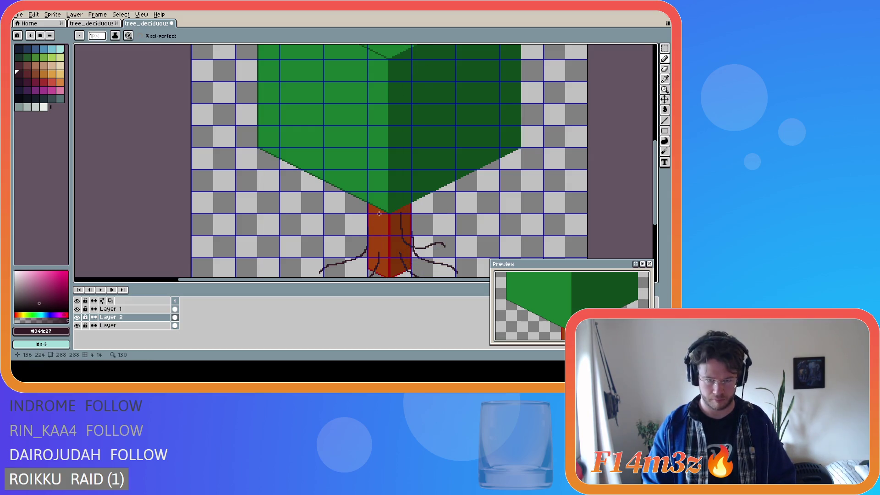
drag(380, 214, 373, 245)
key(ctrl+z)
mouse_move(381, 215)
mouse_down()
mouse_move(375, 244)
mouse_move(335, 237)
mouse_up()
key(ctrl)
key(ctrl+z)
mouse_move(381, 213)
mouse_down()
mouse_move(368, 244)
mouse_move(341, 236)
mouse_up()
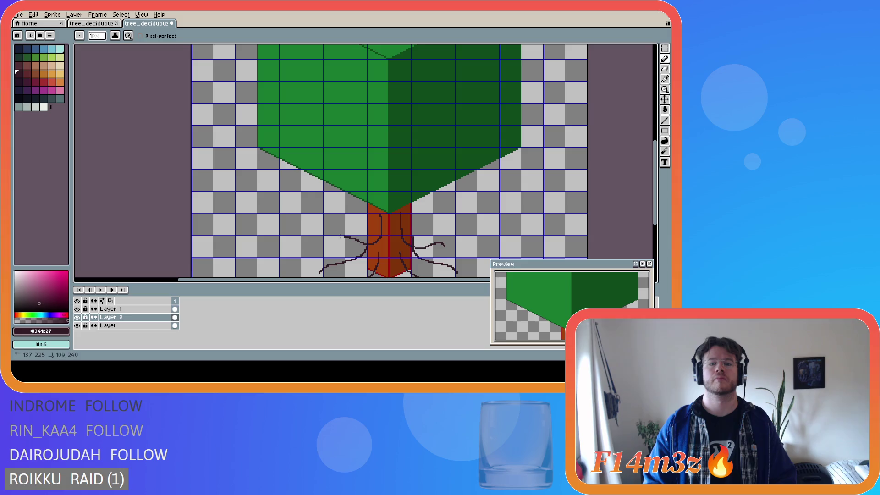
scroll(449, 247, down, 2)
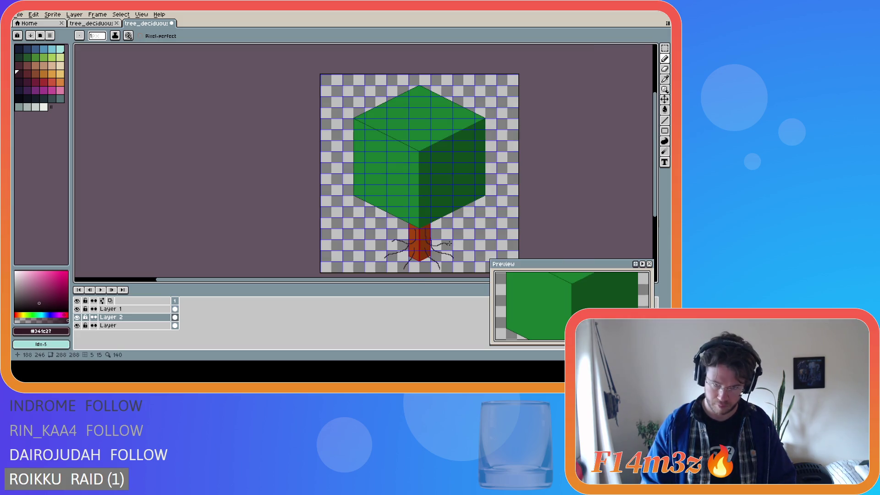
- Pencil a bark line from the canopy bottom down the trunk, curving toward the left roots
scroll(459, 246, up, 2)
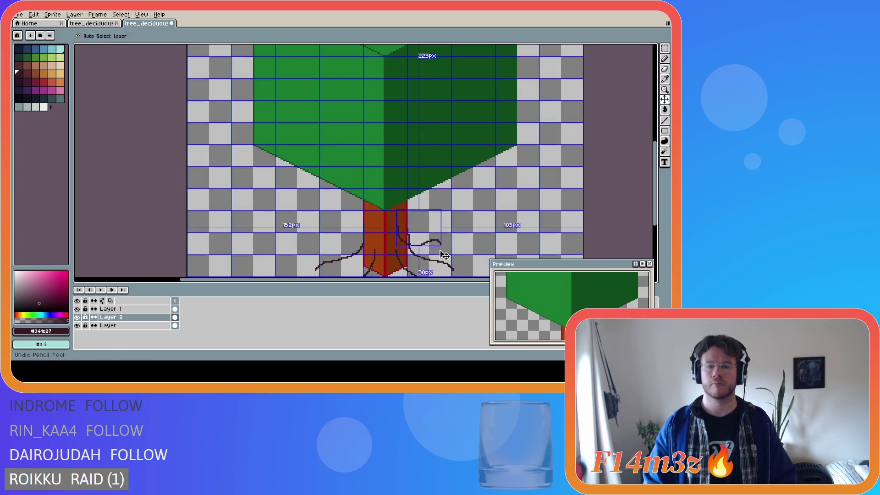
scroll(461, 264, down, 2)
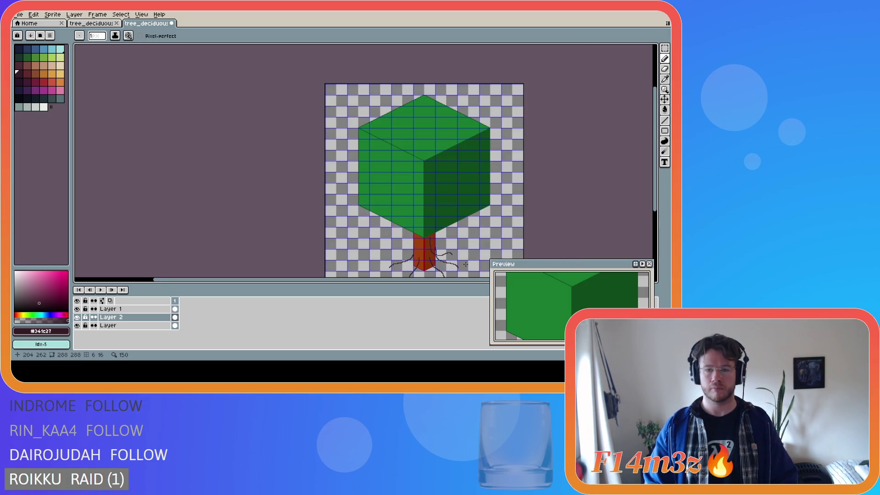
scroll(402, 210, up, 2)
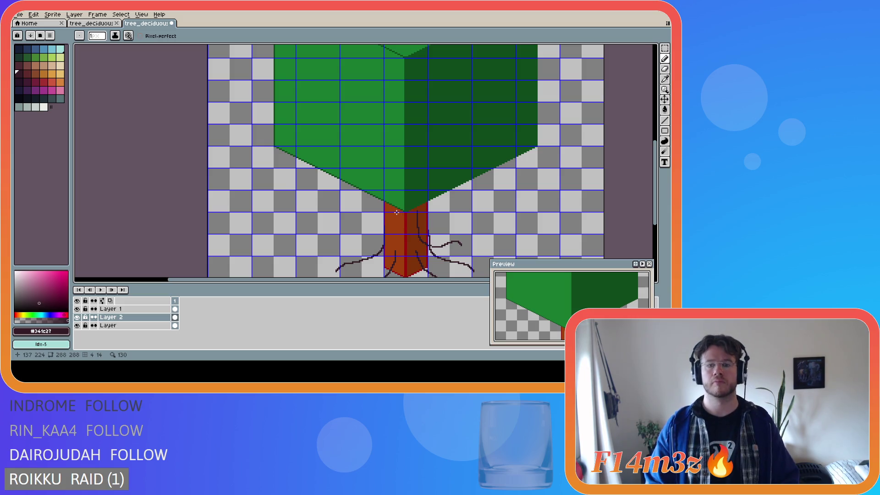
mouse_move(396, 212)
mouse_down()
mouse_move(397, 235)
mouse_move(386, 242)
mouse_move(364, 234)
mouse_move(396, 229)
mouse_move(386, 246)
mouse_move(342, 236)
mouse_up()
key(ctrl+z)
key(ctrl+z)
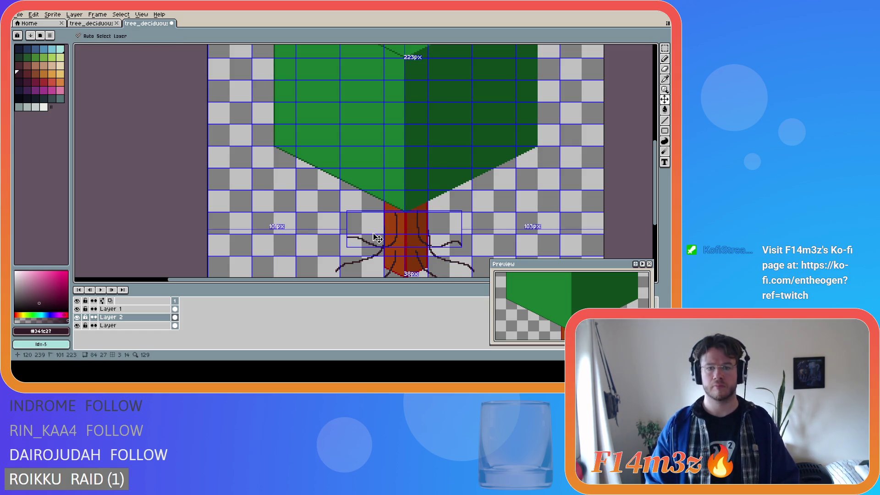
mouse_move(393, 214)
mouse_down()
mouse_move(396, 235)
mouse_move(358, 233)
mouse_up()
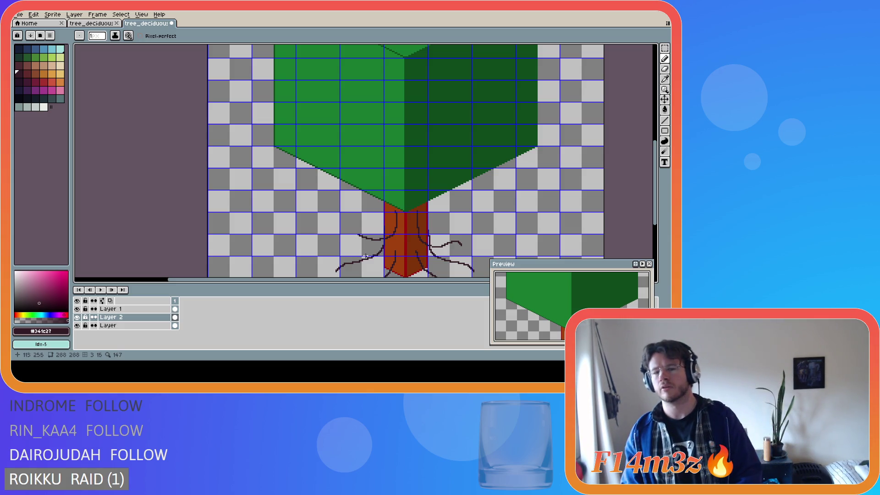
- Draw a dark line from the trunk top down-left into the roots, retrying several times
key(v)
key(b)
mouse_move(397, 210)
mouse_down()
mouse_move(397, 232)
mouse_move(380, 252)
mouse_move(353, 238)
mouse_up()
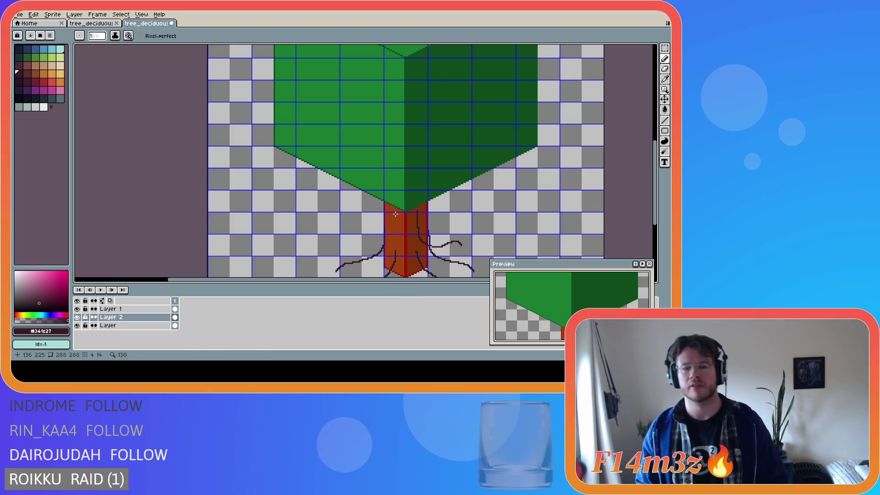
drag(396, 211, 394, 248)
key(v)
key(b)
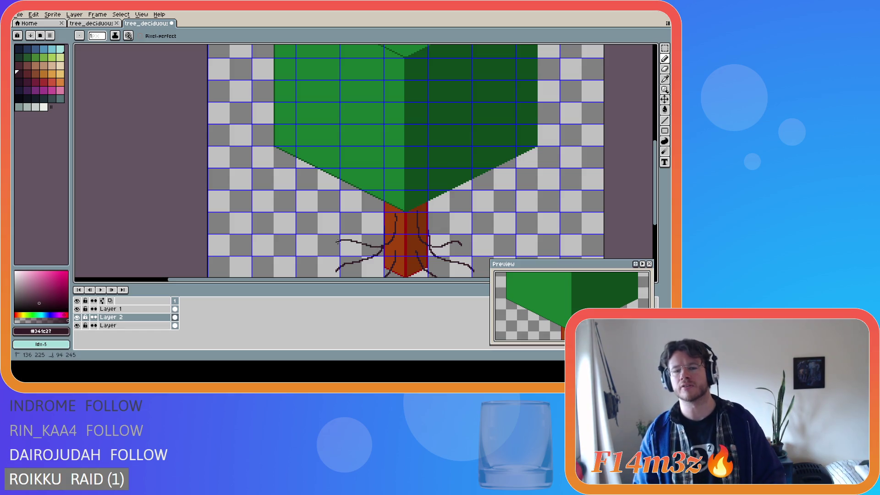
mouse_move(395, 207)
mouse_down()
mouse_move(392, 245)
mouse_move(348, 240)
mouse_up()
key(ctrl+z)
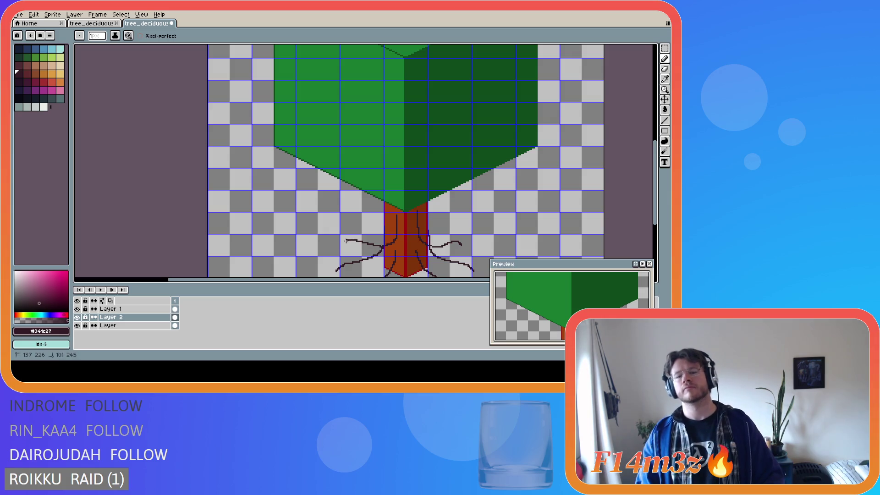
key(ctrl+z)
mouse_move(398, 213)
mouse_down()
mouse_move(394, 242)
mouse_move(350, 242)
mouse_up()
key(ctrl+z)
- Draw a shorter bark line down the trunk that curves left at the bottom
drag(398, 209, 392, 245)
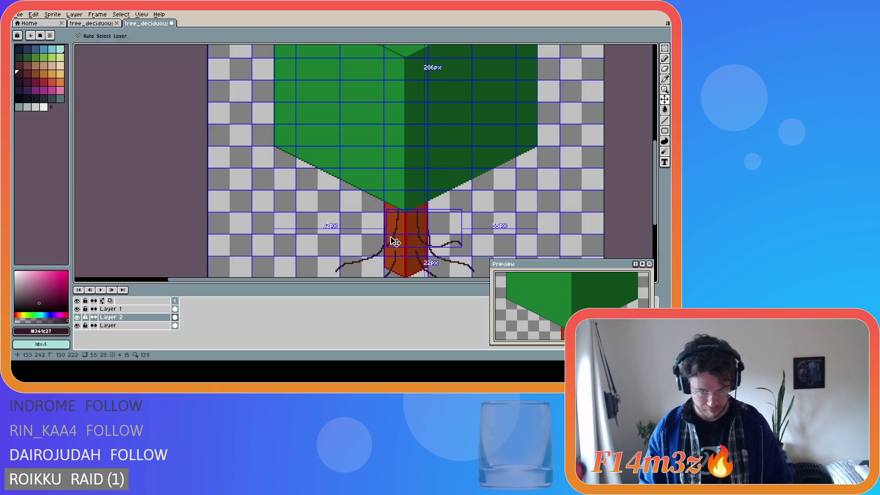
key(ctrl+z)
mouse_move(398, 210)
mouse_down()
mouse_move(396, 236)
mouse_move(384, 246)
mouse_up()
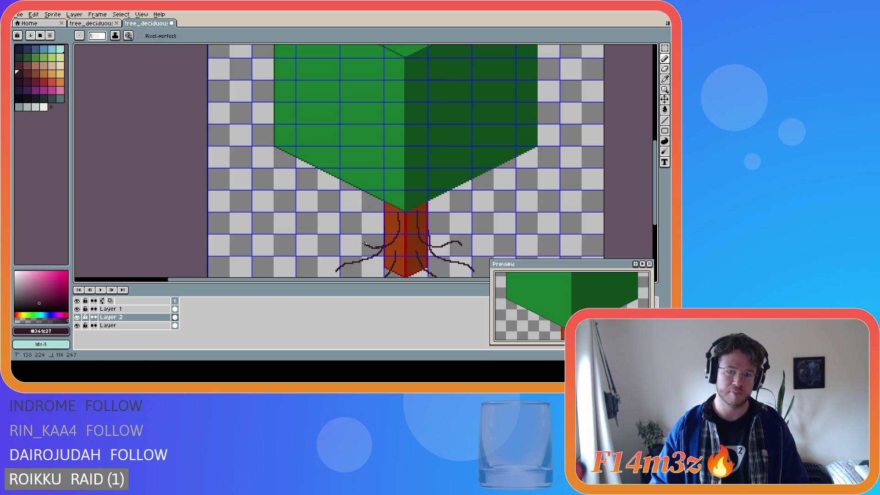
key(ctrl)
mouse_move(397, 209)
mouse_down()
mouse_move(389, 245)
mouse_move(353, 236)
mouse_up()
key(ctrl+z)
key(ctrl+z)
mouse_move(398, 210)
mouse_down()
mouse_move(393, 239)
mouse_move(373, 243)
mouse_up()
key(ctrl+z)
mouse_move(398, 215)
mouse_down()
mouse_move(393, 241)
mouse_move(395, 224)
mouse_move(388, 242)
mouse_move(347, 245)
mouse_up()
key(ctrl+z)
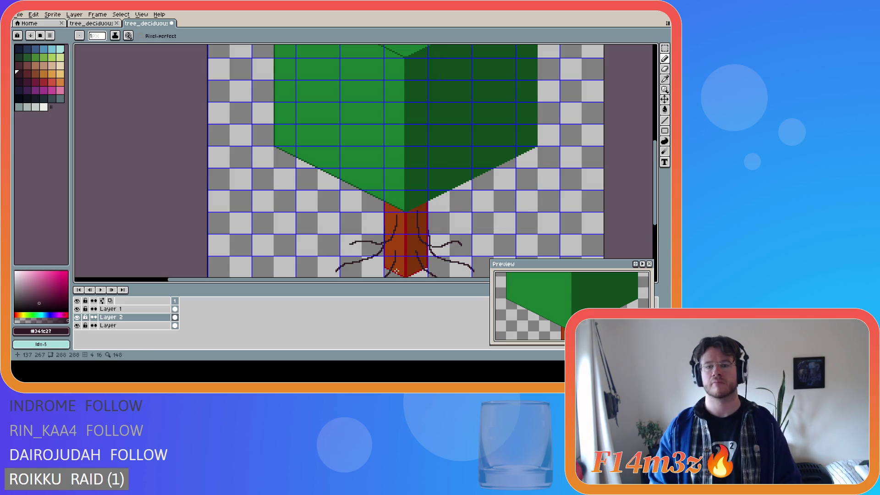
key(ctrl+z)
- Redraw the bark line from the trunk top flowing into the left root
drag(396, 212, 393, 244)
key(ctrl+z)
mouse_move(396, 214)
mouse_down()
mouse_move(382, 249)
mouse_move(351, 243)
mouse_up()
key(ctrl+z)
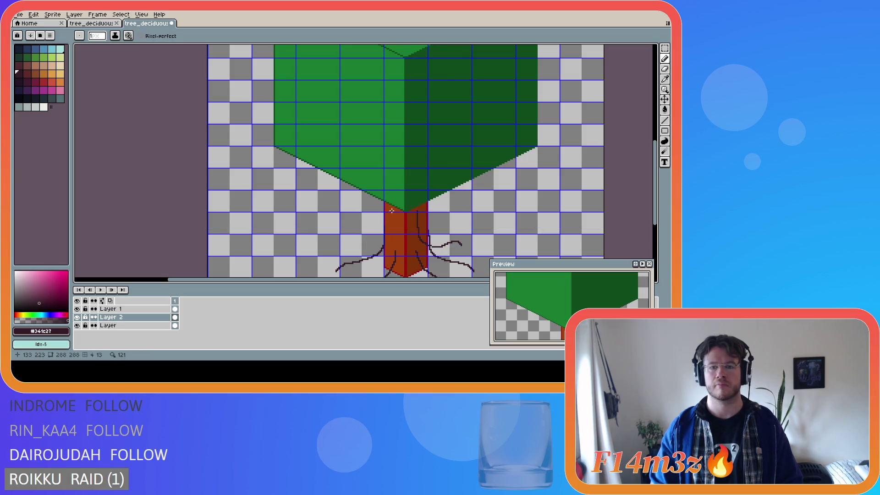
mouse_move(396, 214)
mouse_down()
mouse_move(391, 242)
mouse_move(357, 247)
mouse_up()
key(ctrl+z)
mouse_move(397, 212)
mouse_down()
mouse_move(392, 237)
mouse_move(349, 240)
mouse_up()
key(ctrl+z)
mouse_move(396, 212)
mouse_down()
mouse_move(392, 247)
mouse_move(349, 240)
mouse_up()
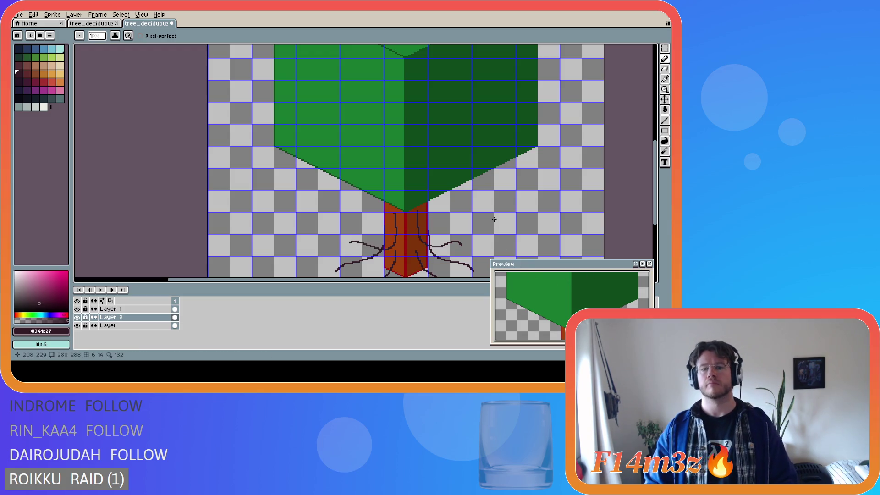
scroll(488, 237, down, 2)
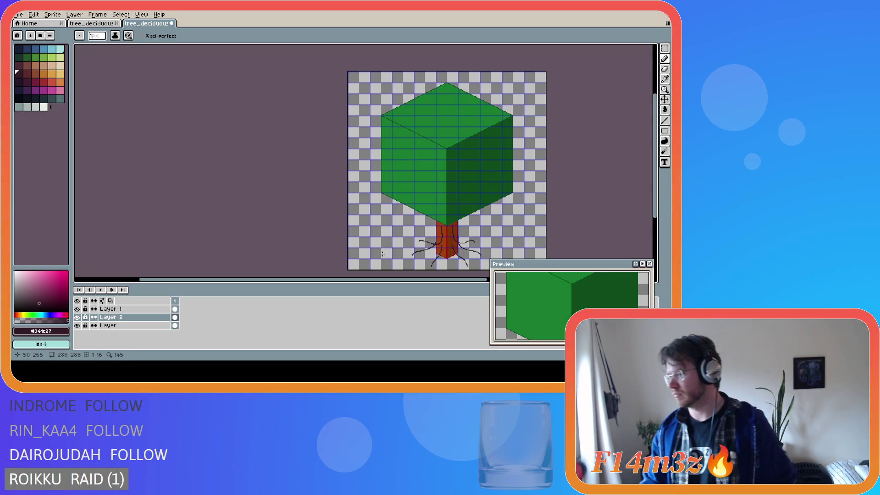
- Make Layer 1 the active layer and zoom in on the tree
click(138, 309)
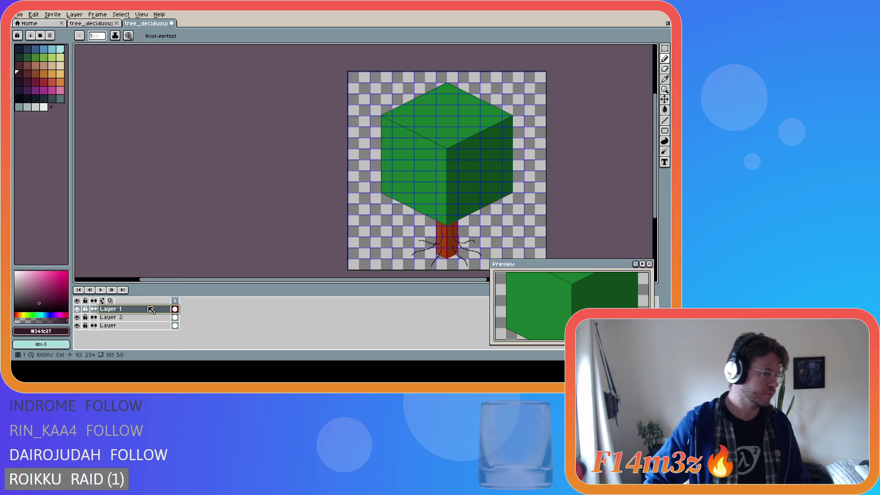
scroll(517, 232, up, 2)
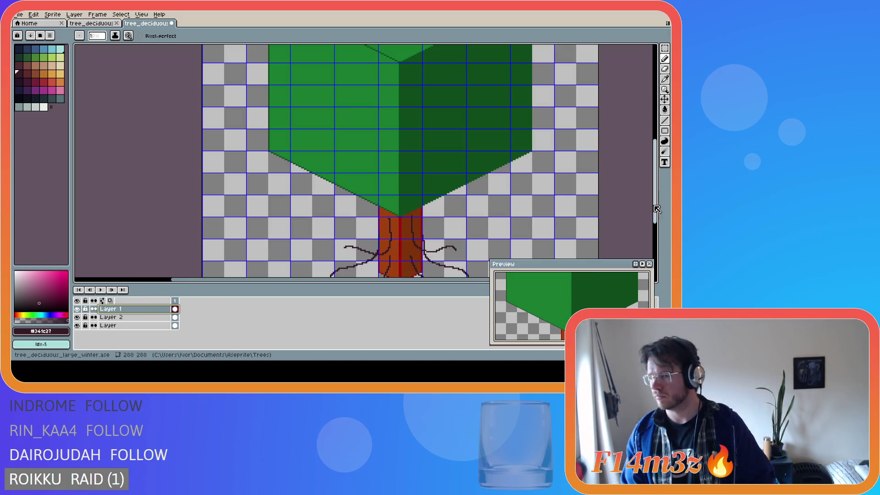
- Extend the left root stroke back to connect with the trunk
drag(659, 213, 659, 232)
drag(343, 280, 389, 277)
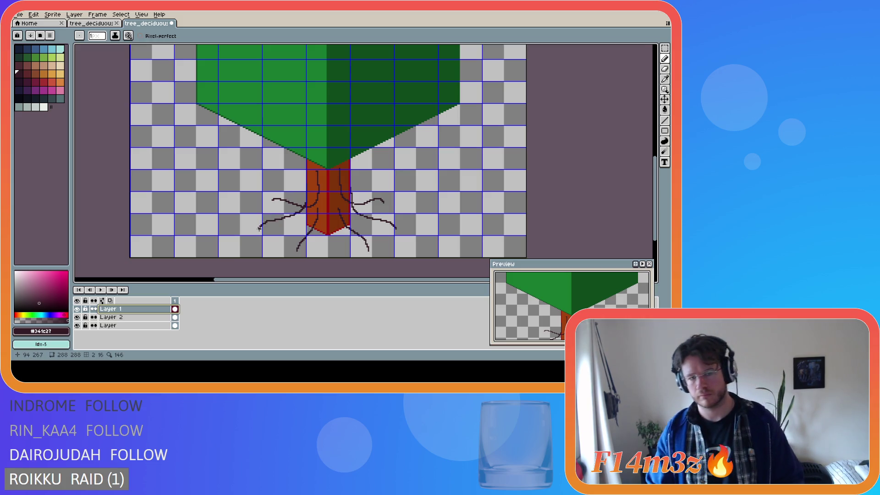
drag(259, 229, 289, 229)
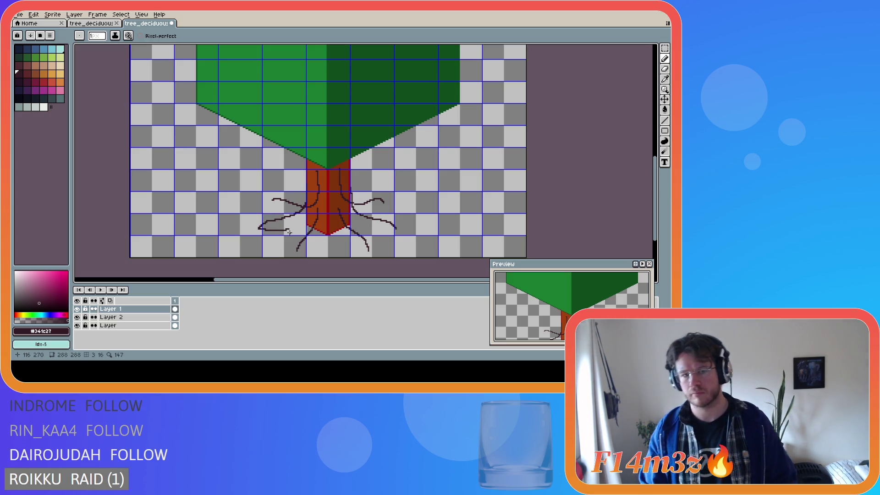
drag(287, 229, 312, 221)
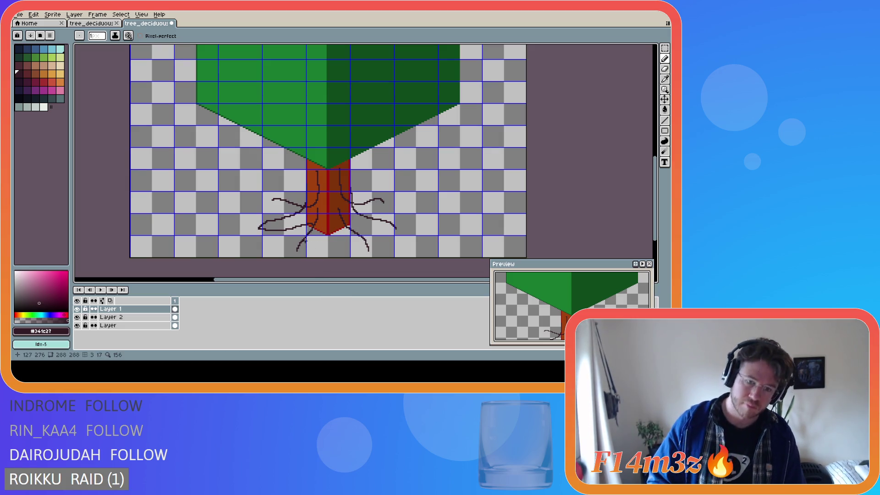
- Loop the bottom root from its tip up to the trunk base, undoing stray hooks
drag(297, 251, 326, 231)
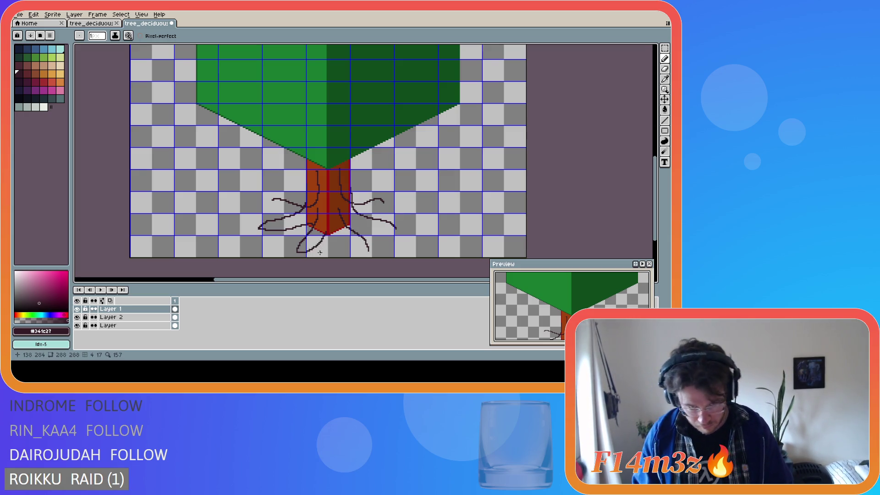
drag(298, 251, 314, 247)
key(ctrl+z)
drag(297, 251, 328, 231)
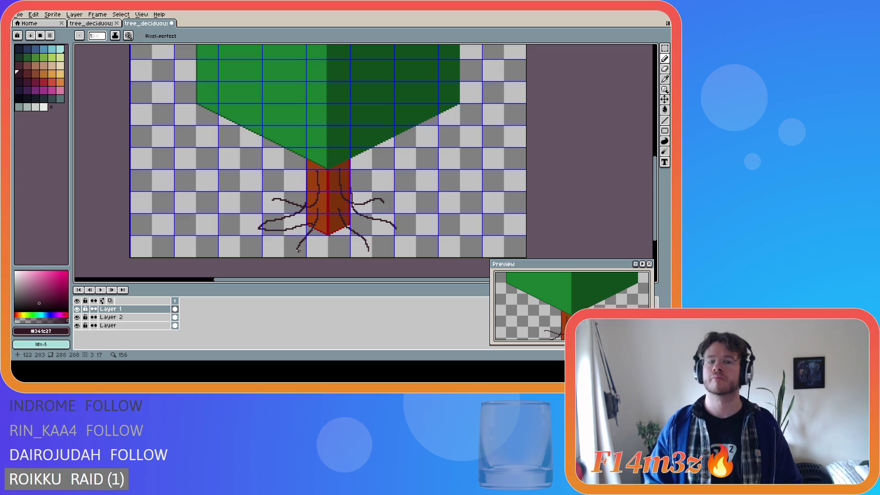
drag(312, 247, 321, 238)
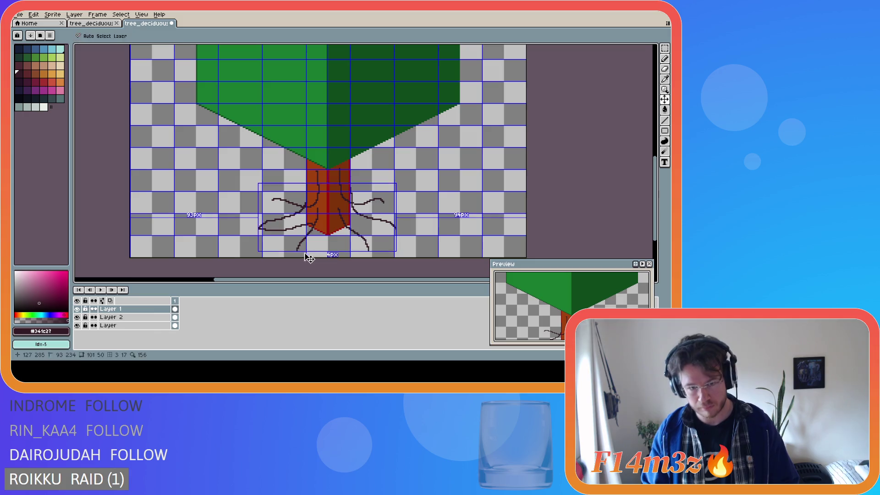
mouse_move(304, 251)
mouse_down()
mouse_move(329, 234)
mouse_move(364, 252)
mouse_up()
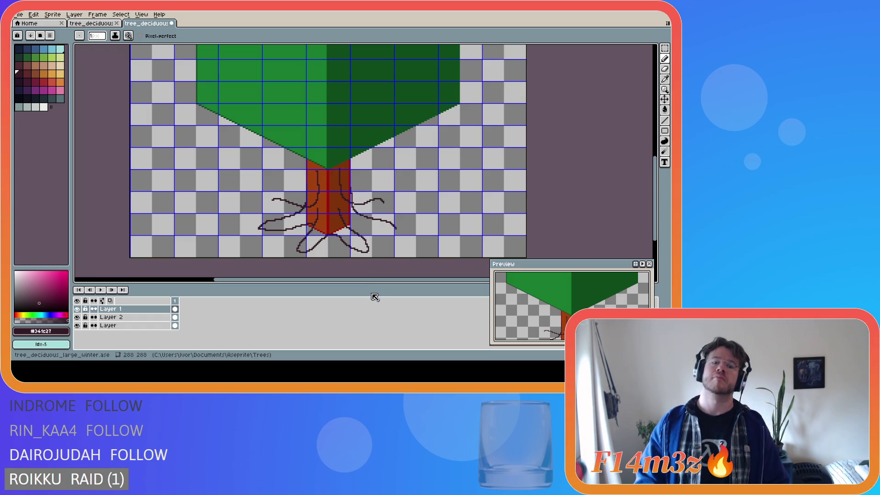
key(ctrl+z)
key(ctrl+z)
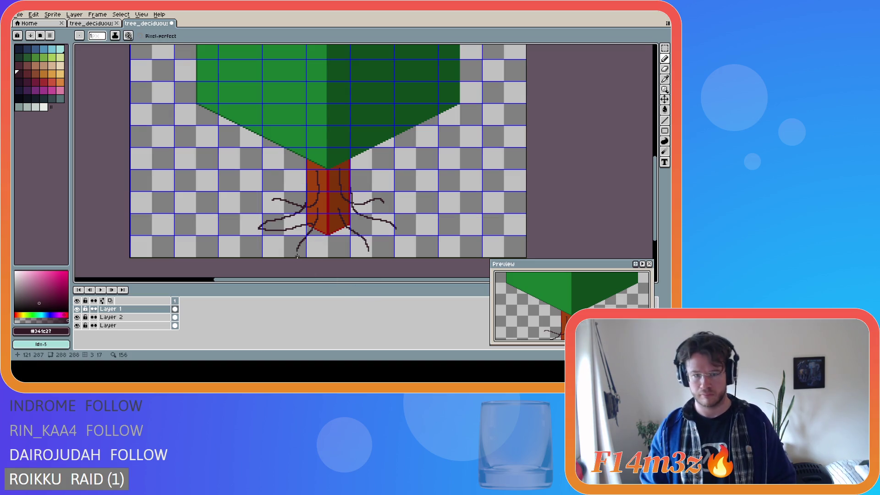
click(298, 250)
key(ctrl+z)
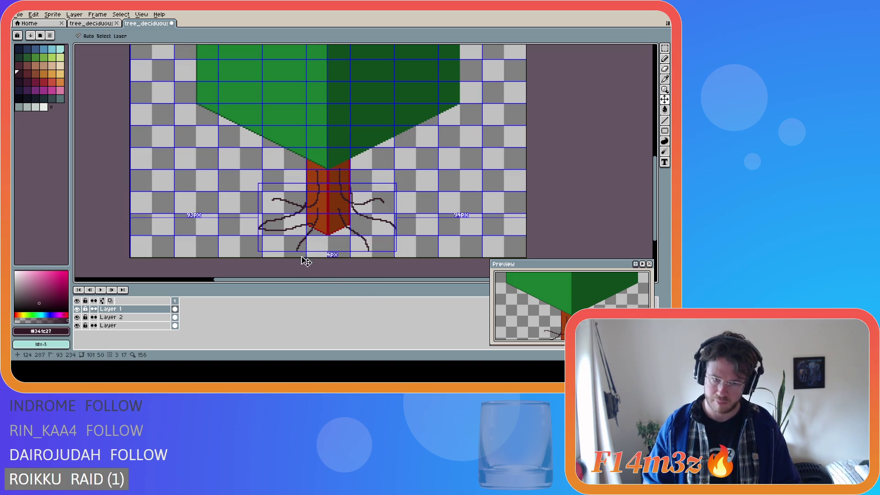
mouse_move(310, 248)
mouse_down()
mouse_move(323, 236)
mouse_move(298, 251)
mouse_move(328, 232)
mouse_up()
key(ctrl+z)
key(ctrl+z)
key(ctrl+z)
key(ctrl+z)
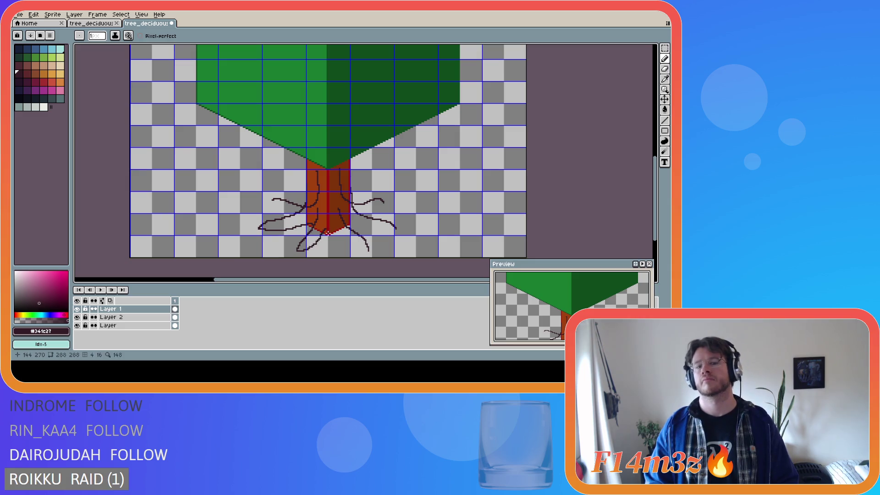
key(ctrl)
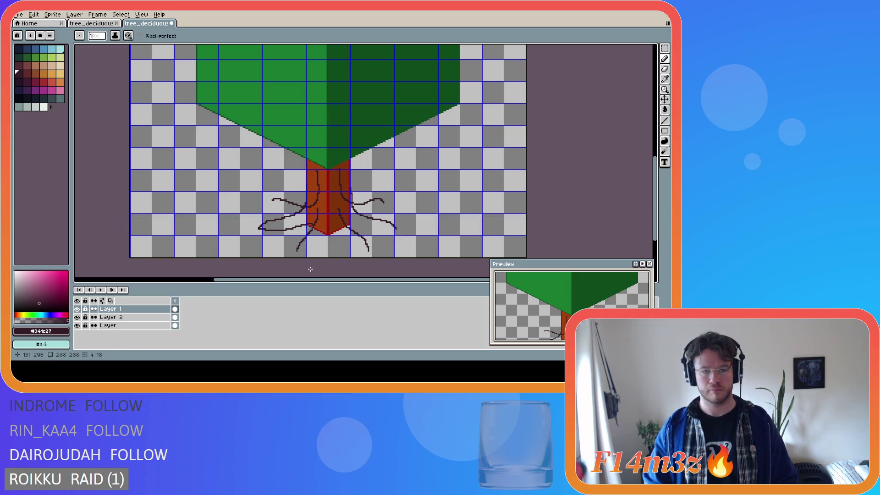
- Curve the lower right root from its tip back up to the trunk base
drag(368, 251, 342, 237)
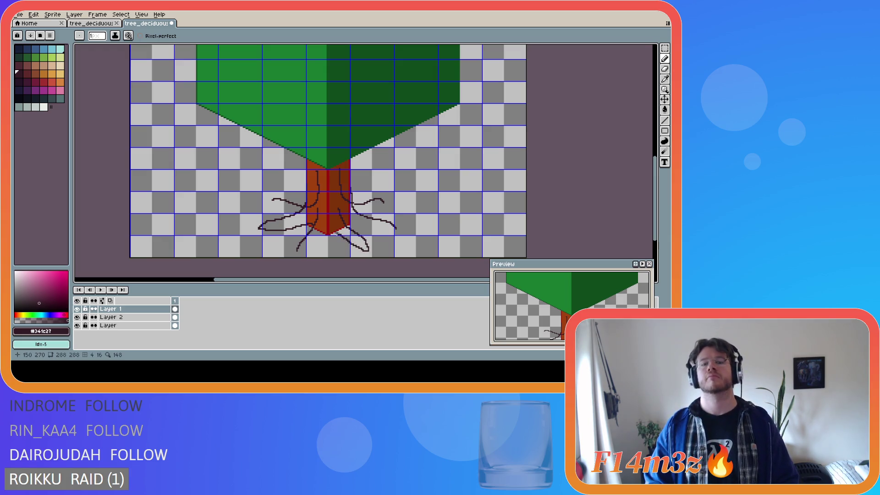
key(ctrl+z)
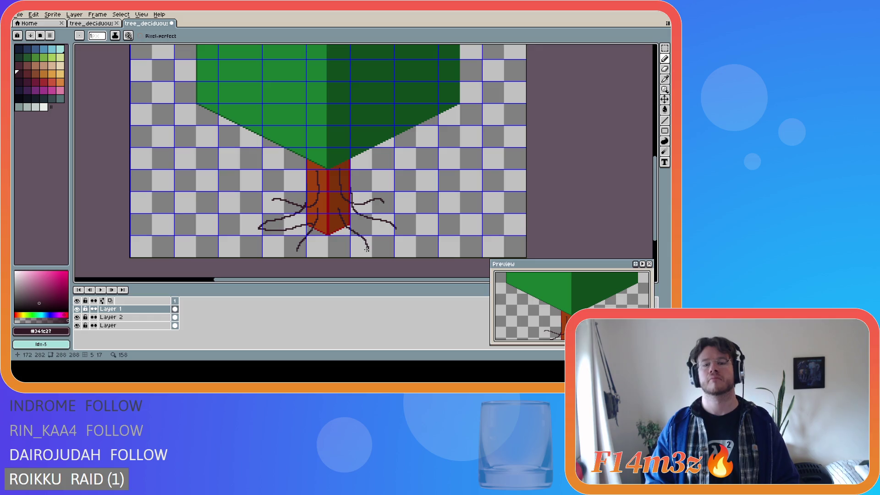
drag(368, 250, 332, 233)
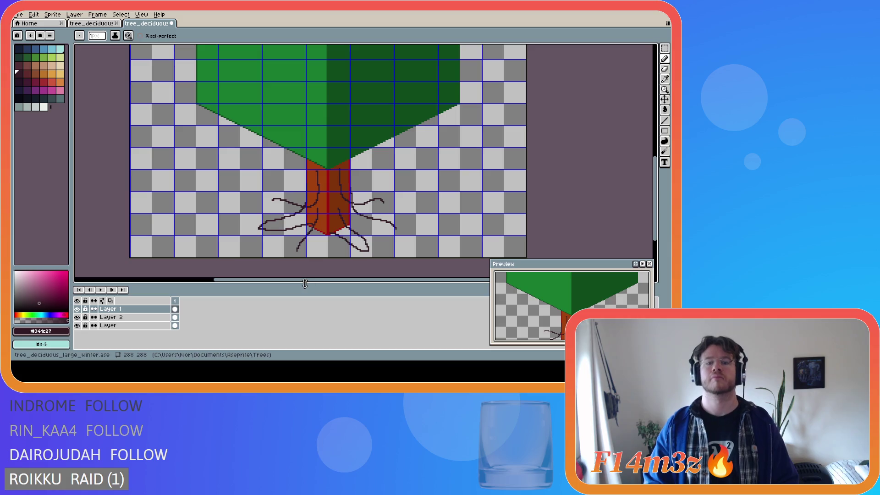
scroll(427, 265, down, 2)
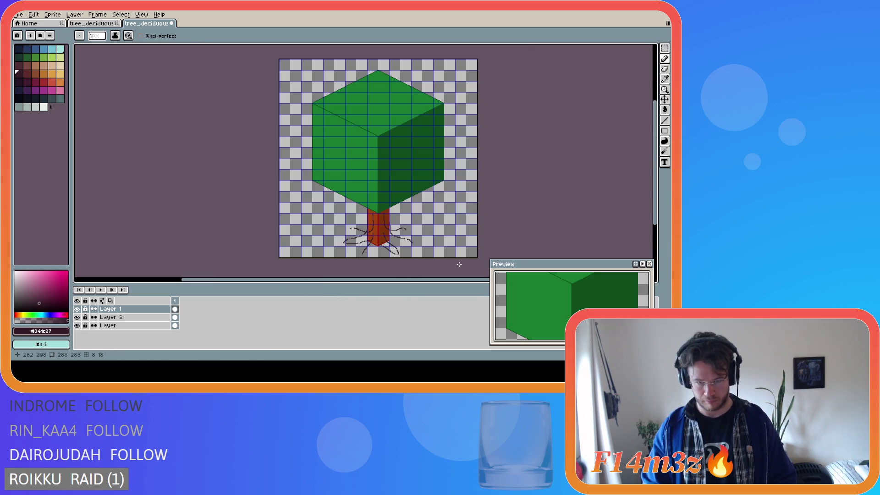
- Draw a root curling back from the right tip and one from the left tip to the trunk
scroll(461, 262, up, 2)
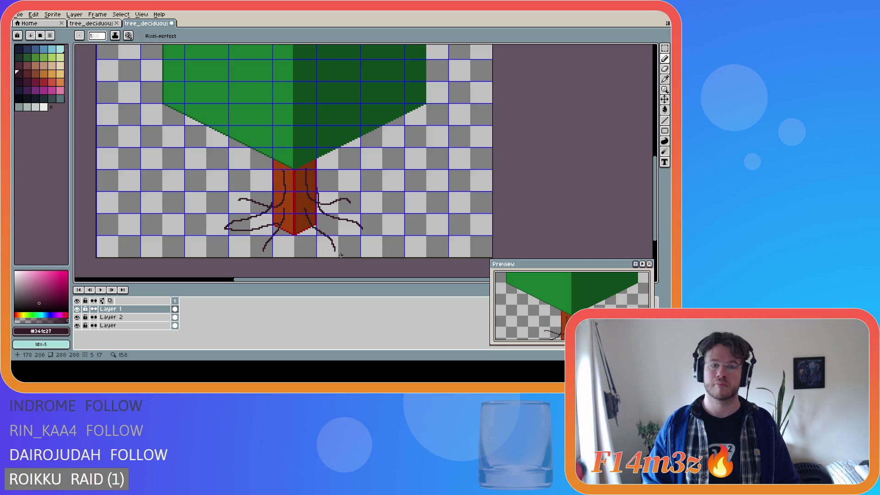
drag(335, 250, 309, 239)
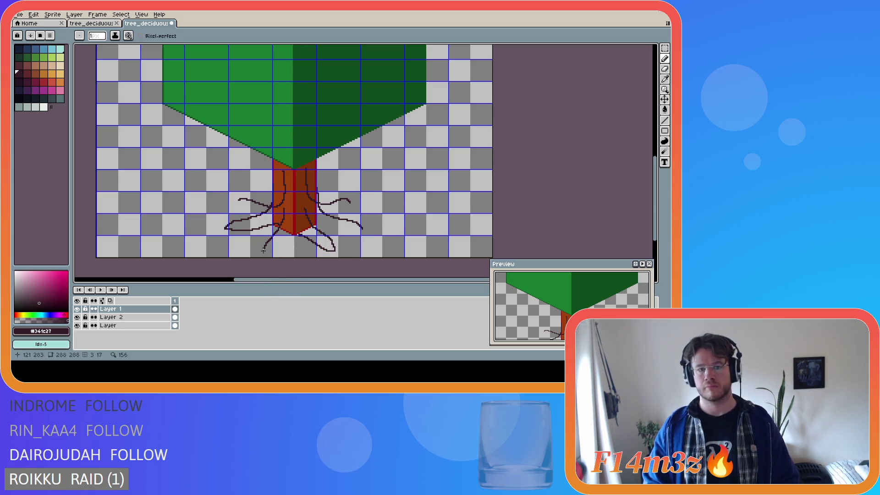
drag(263, 250, 297, 232)
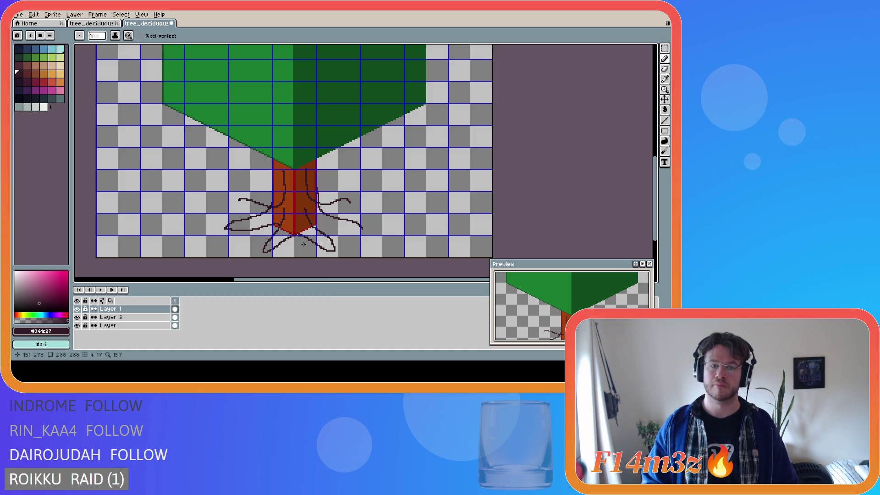
drag(263, 250, 297, 233)
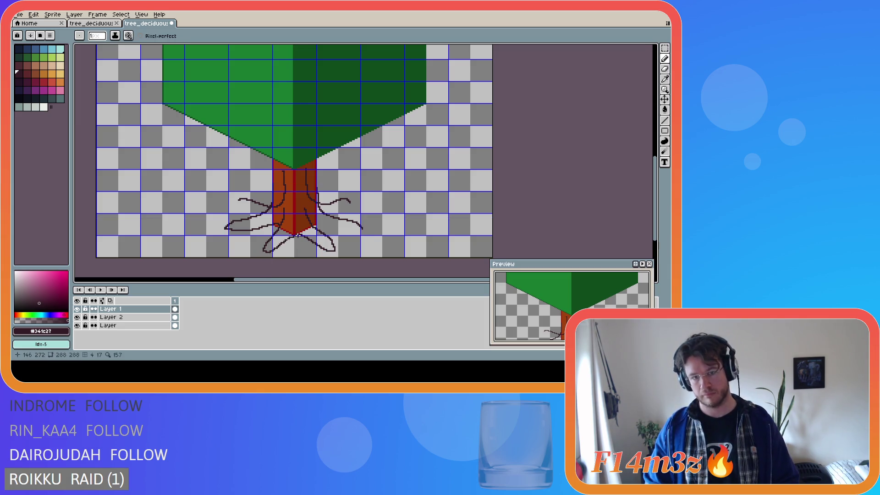
key(ctrl+z)
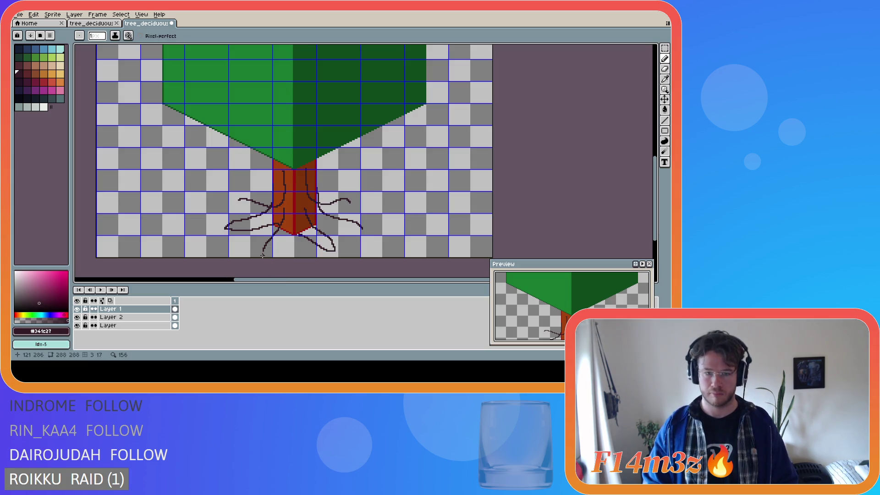
- Loop a root from the far left tip up to the trunk base, undoing the last stroke
scroll(340, 261, up, 1)
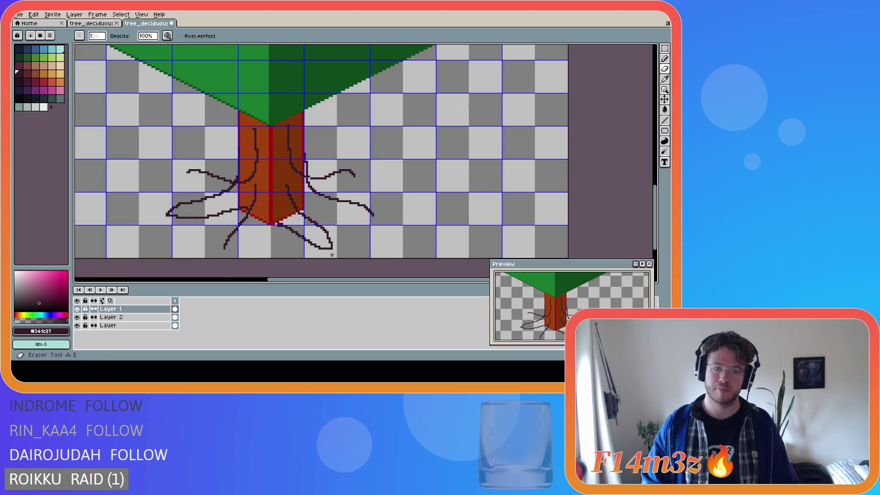
key(ctrl)
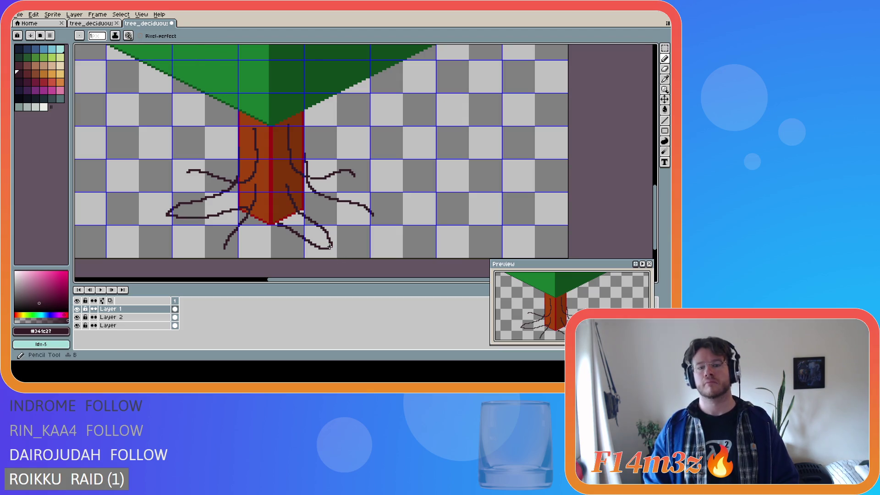
scroll(359, 266, down, 1)
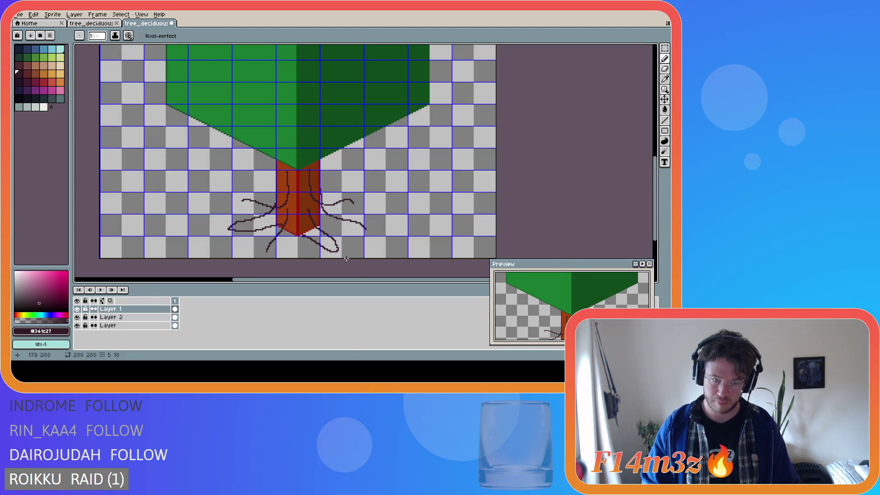
scroll(272, 255, up, 1)
drag(246, 248, 297, 224)
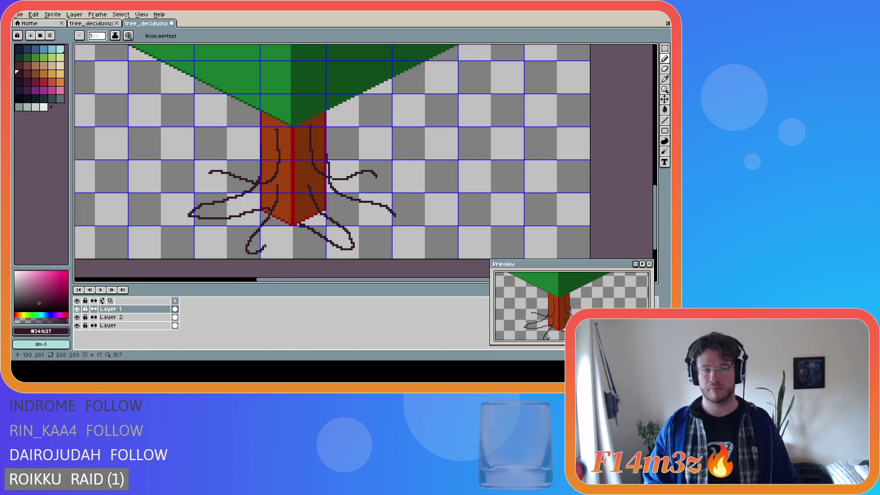
drag(246, 249, 294, 226)
key(v)
key(b)
key(ctrl+z)
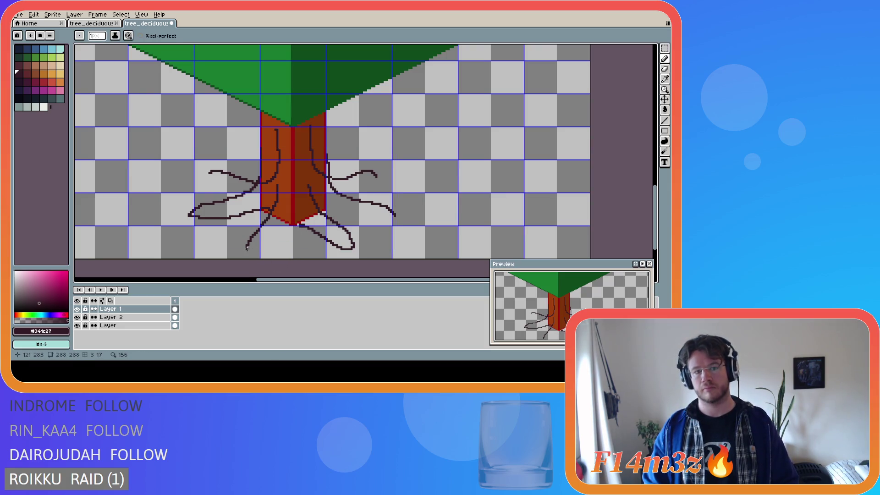
- Undo the unwanted curl on the last root stroke
key(v)
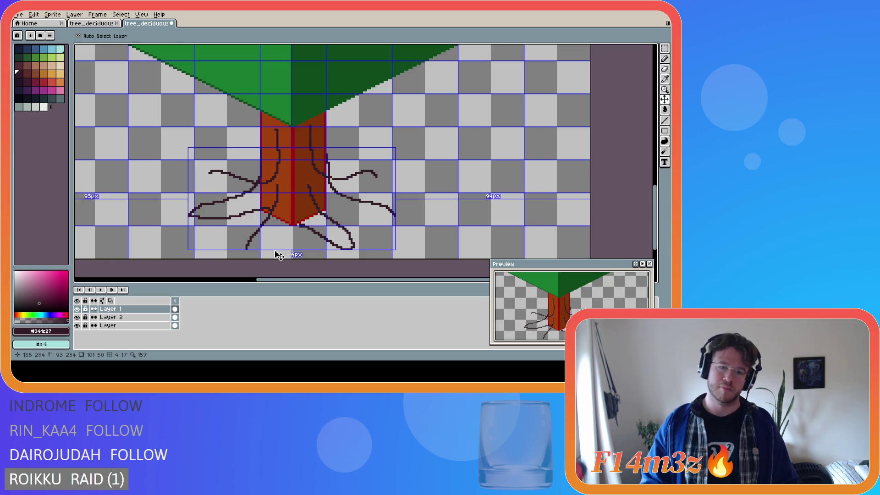
key(b)
scroll(318, 236, down, 1)
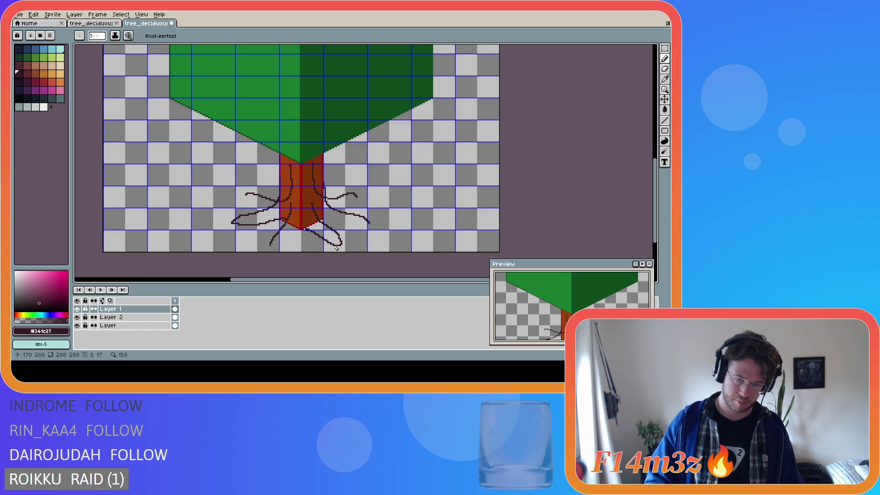
key(ctrl+z)
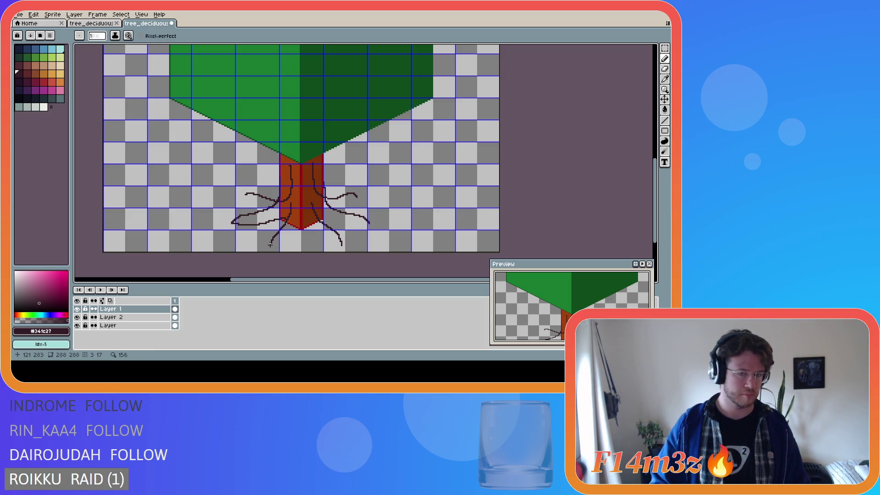
scroll(279, 262, up, 1)
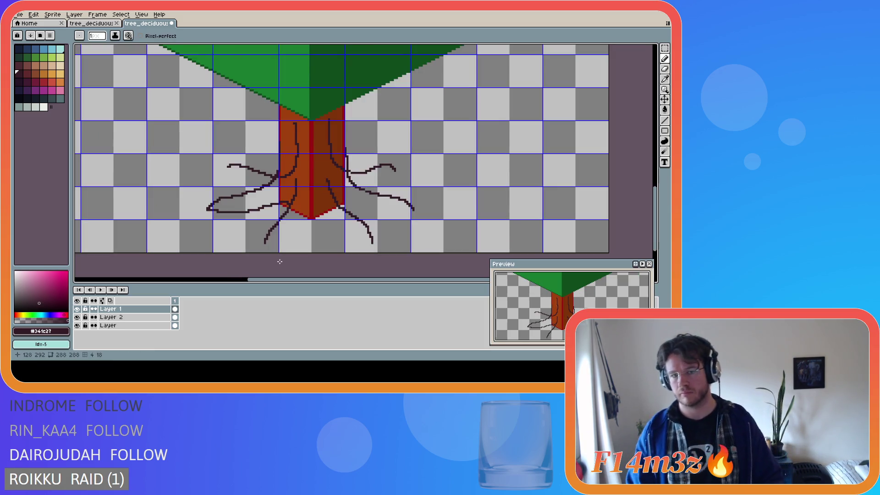
- Draw roots from the lower left and right tips looping back to the trunk base
drag(267, 242, 311, 219)
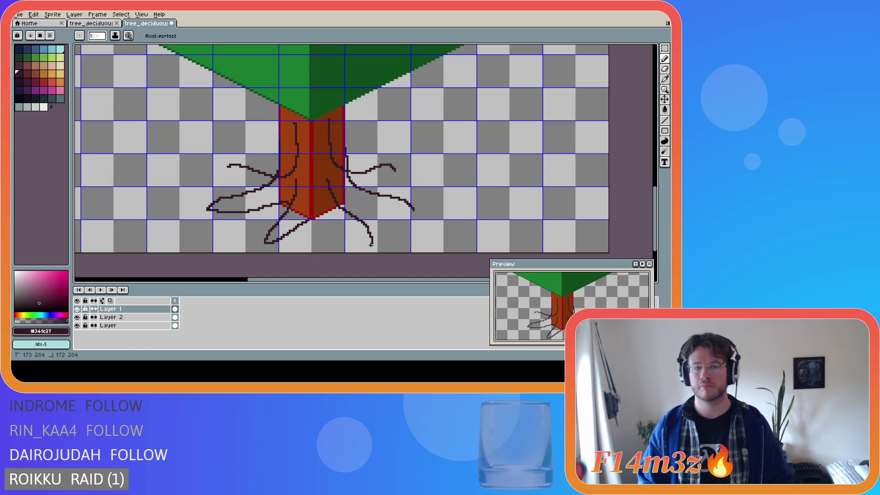
mouse_move(366, 242)
mouse_down()
mouse_move(325, 217)
mouse_move(308, 219)
mouse_up()
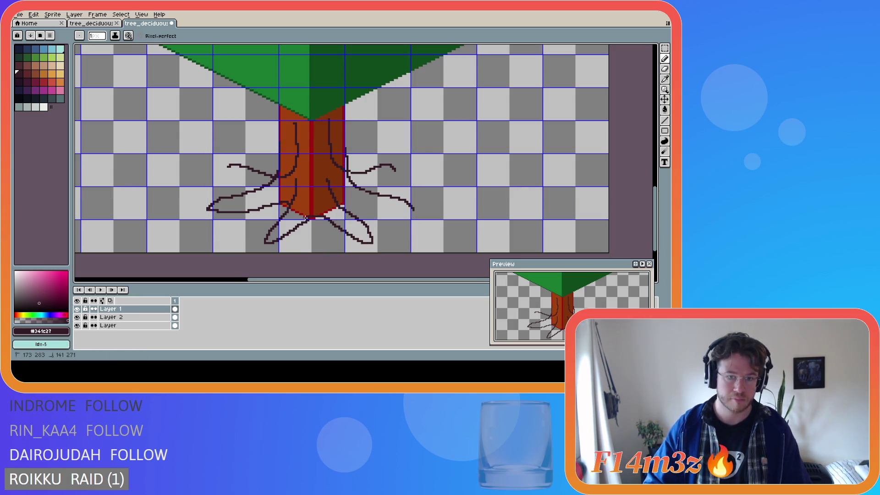
key(v)
key(b)
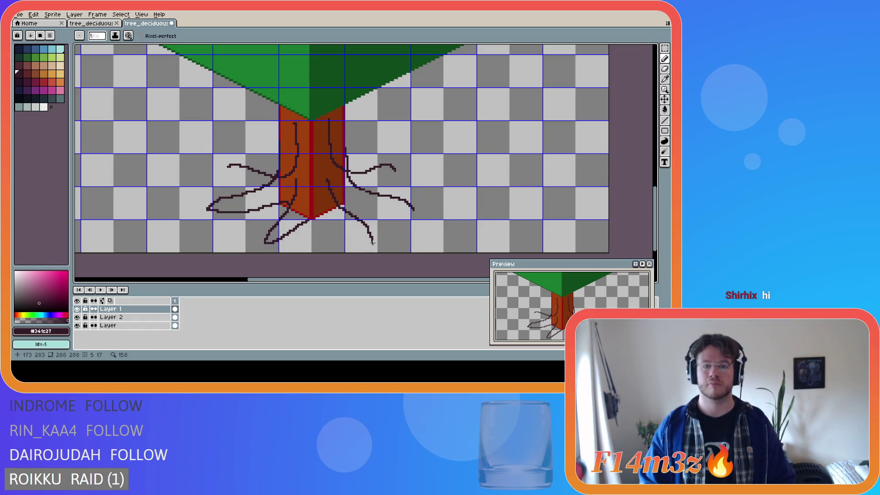
drag(371, 243, 322, 211)
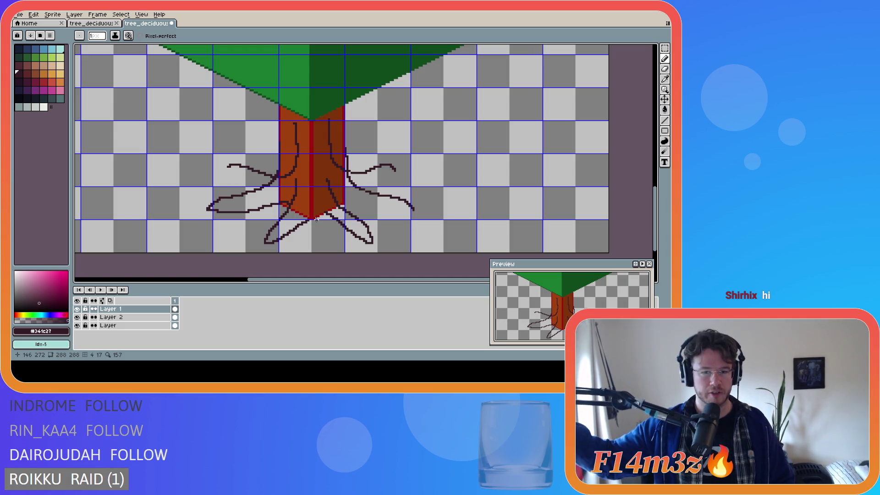
key(ctrl+z)
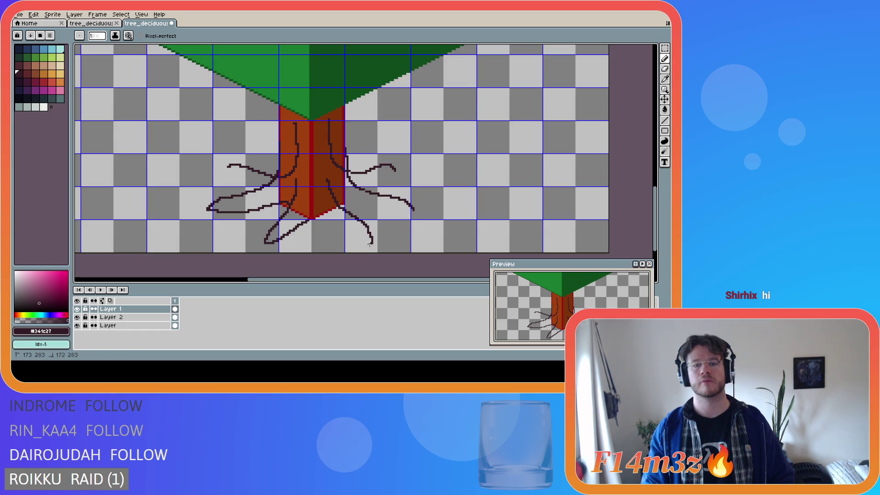
drag(371, 241, 320, 218)
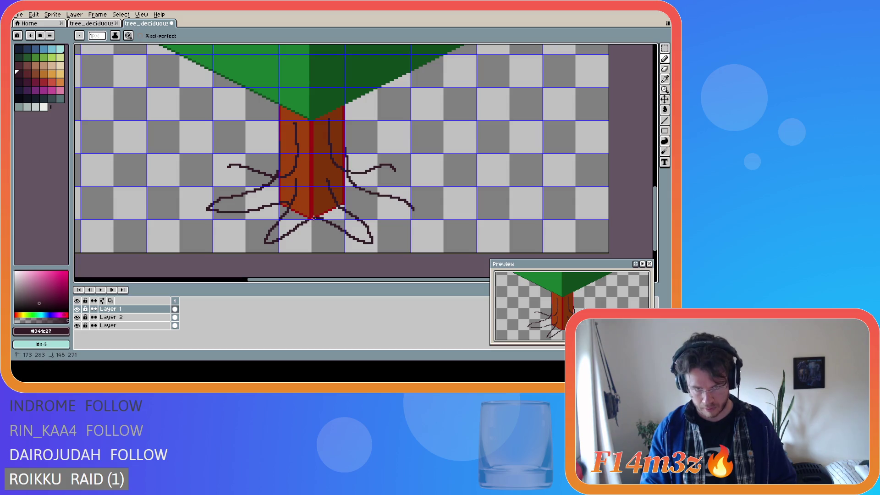
- Add dark outline pixels at the trunk's bottom tip
key(e)
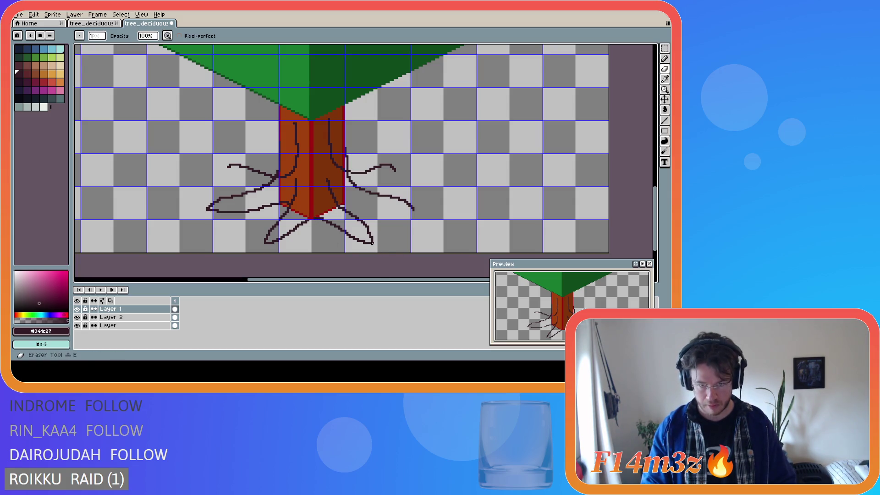
key(b)
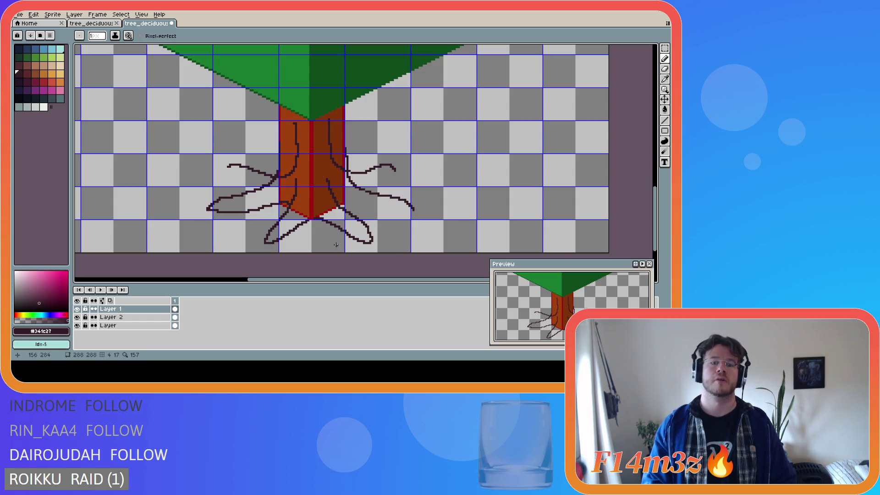
scroll(328, 241, up, 1)
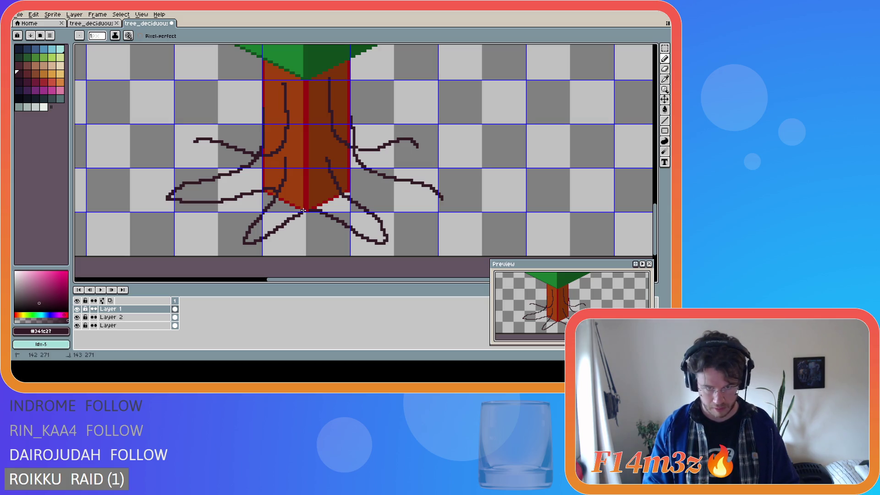
click(305, 212)
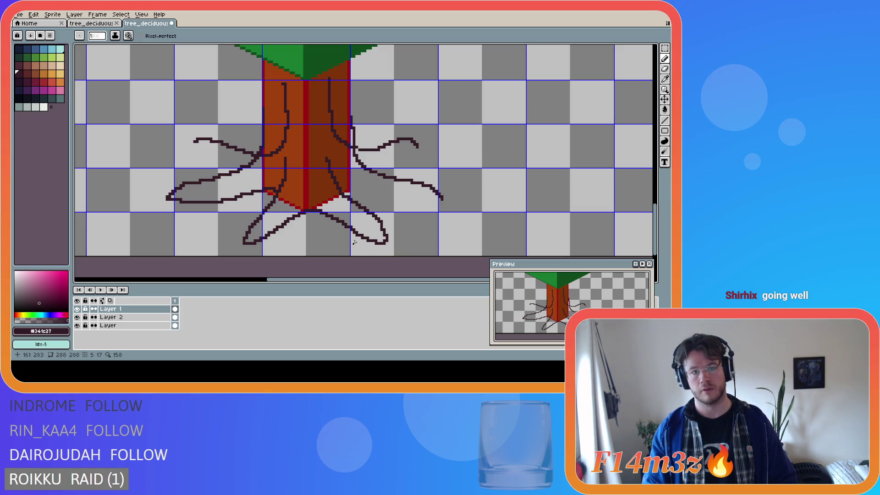
scroll(371, 245, down, 4)
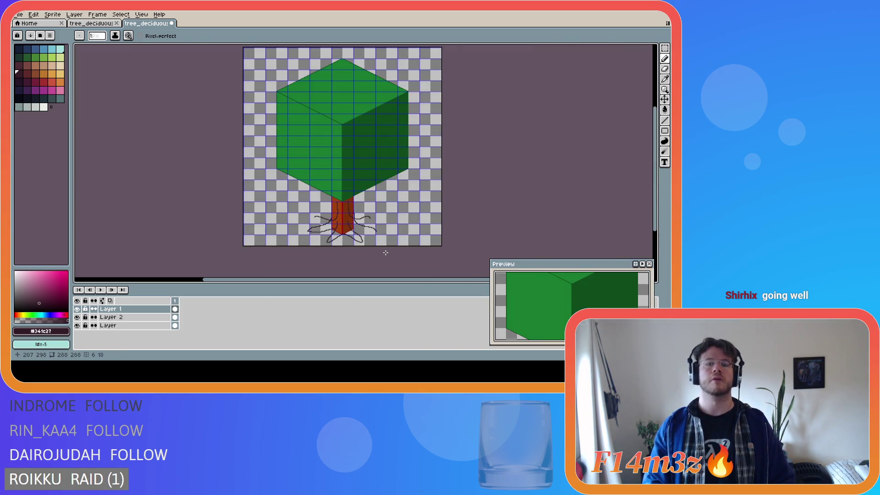
scroll(362, 245, up, 2)
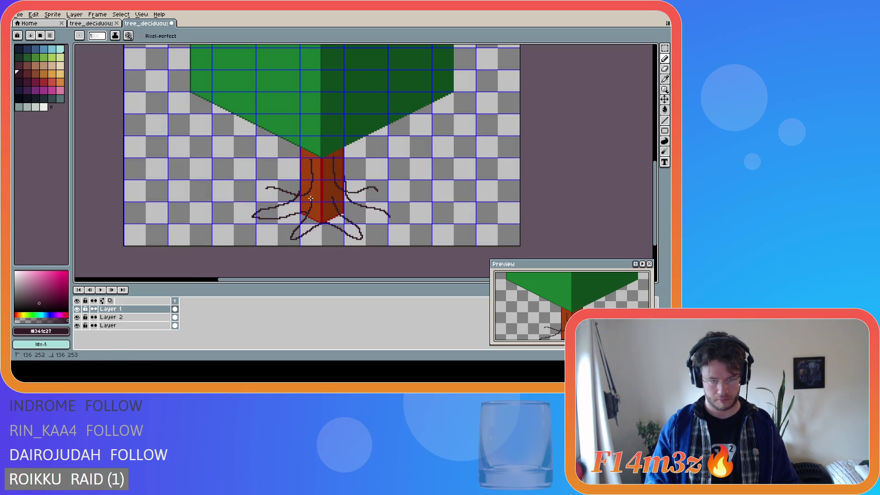
- Try several dark root strokes from mid-trunk down-left, undoing each unsatisfying attempt
click(311, 199)
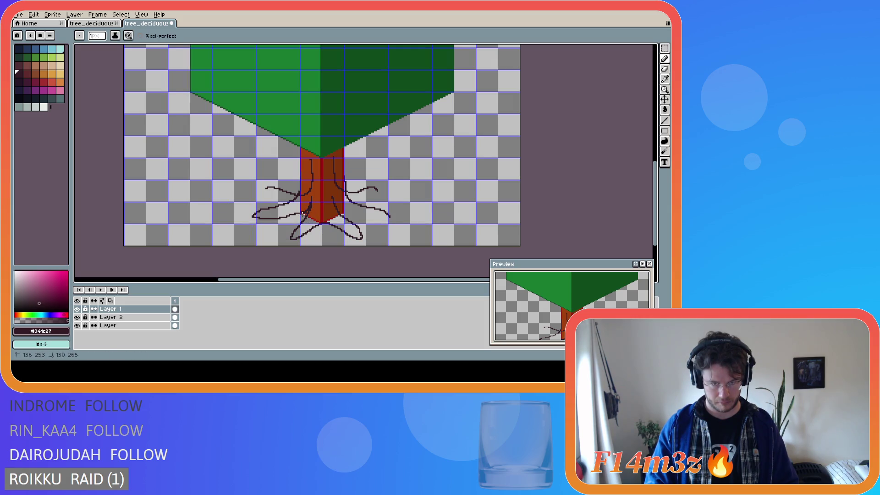
mouse_move(312, 198)
mouse_down()
mouse_move(292, 223)
mouse_move(302, 237)
mouse_up()
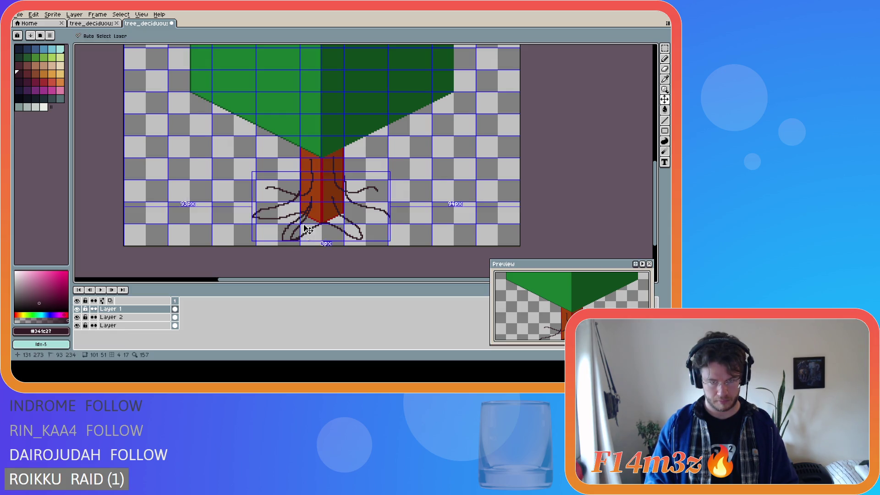
click(311, 197)
drag(311, 197, 294, 239)
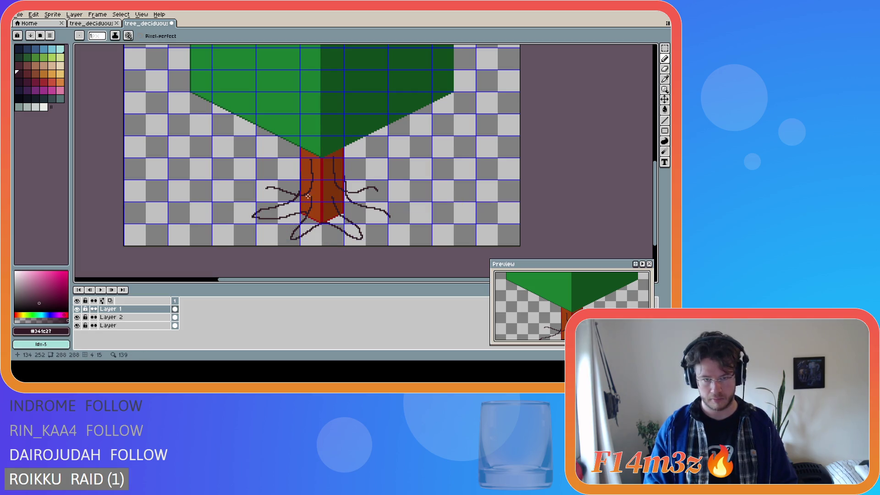
drag(312, 198, 280, 242)
key(ctrl+z)
key(ctrl+z)
mouse_move(311, 196)
mouse_down()
mouse_move(308, 211)
mouse_move(288, 222)
mouse_up()
key(ctrl+z)
key(ctrl+z)
drag(311, 195, 278, 237)
key(ctrl+z)
drag(312, 195, 281, 237)
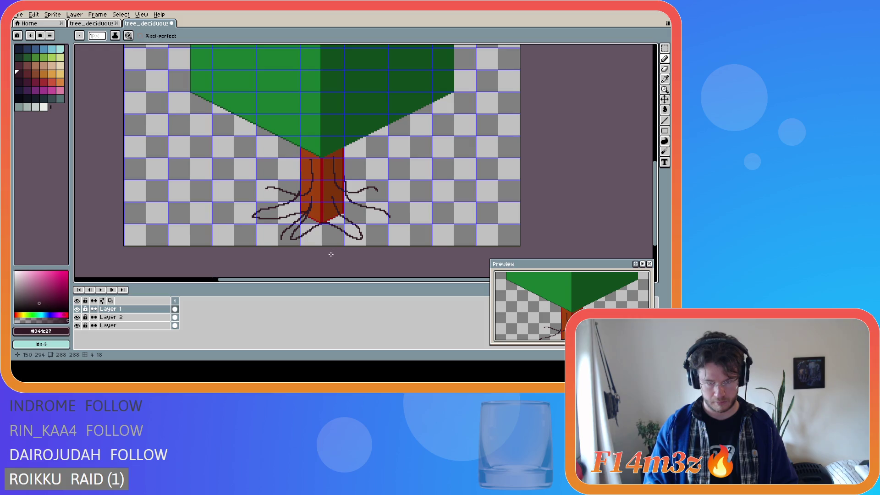
key(ctrl+z)
drag(311, 199, 284, 227)
key(ctrl+z)
drag(308, 209, 290, 226)
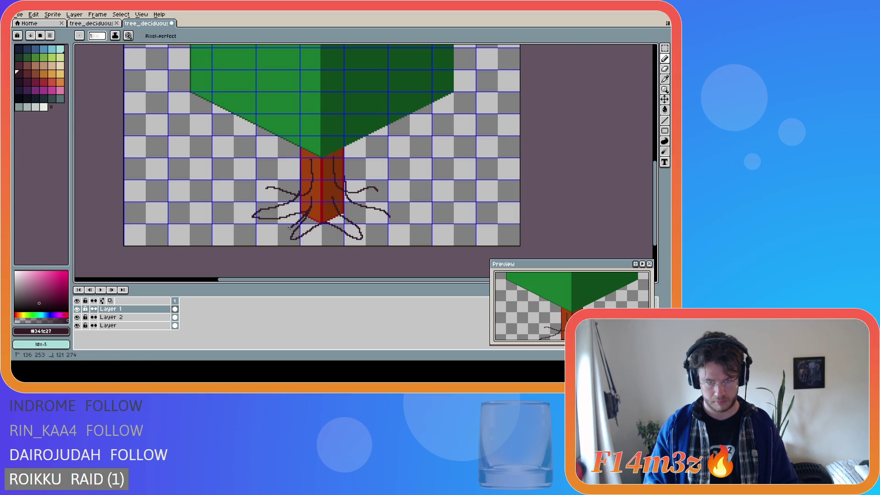
key(ctrl+z)
drag(311, 197, 278, 234)
key(ctrl+z)
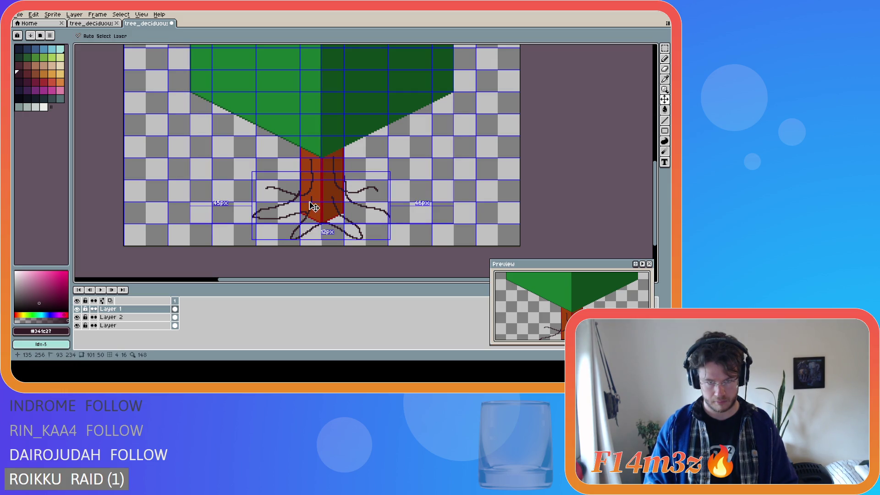
drag(312, 198, 279, 239)
- Settle the down-left root as a shorter dark line from the trunk's lower left edge
key(v)
key(b)
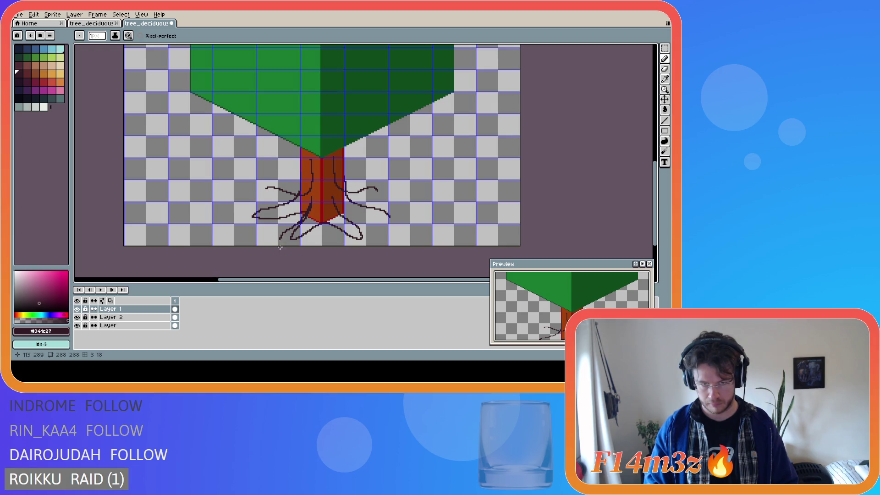
key(ctrl+z)
click(311, 198)
drag(311, 198, 285, 230)
key(ctrl+z)
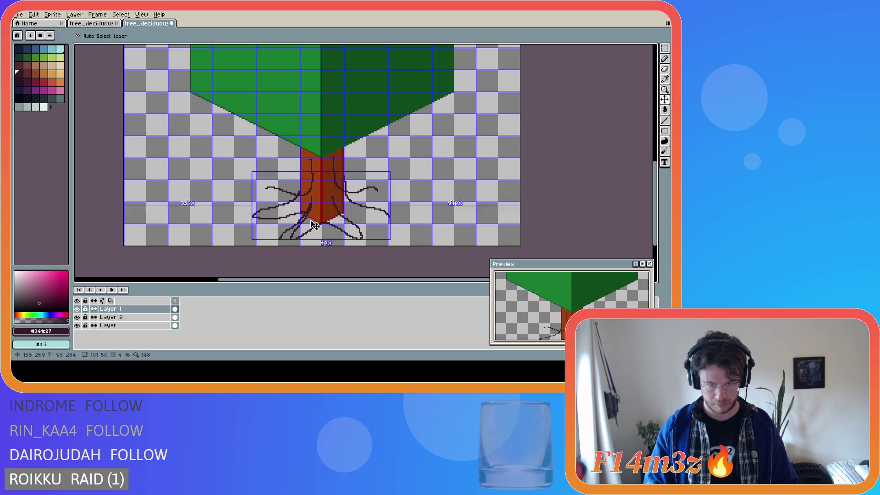
drag(304, 216, 280, 240)
key(ctrl)
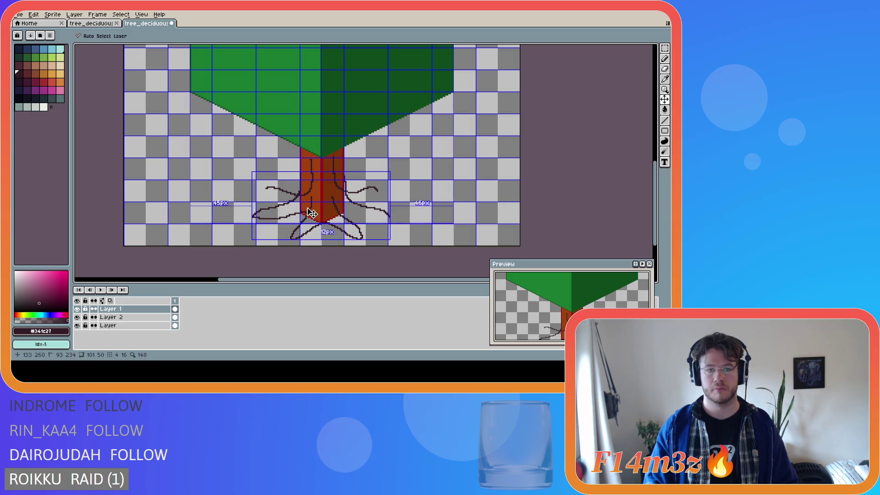
key(ctrl+z)
drag(312, 200, 277, 237)
key(ctrl+z)
drag(312, 196, 282, 238)
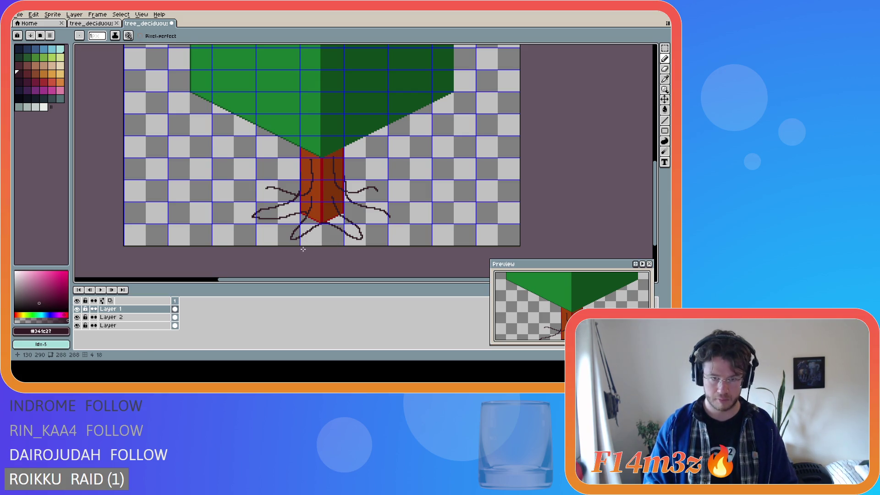
- Marquee-select the trunk and roots area, then deselect
key(m)
mouse_move(311, 195)
mouse_down()
mouse_move(322, 250)
mouse_move(282, 229)
mouse_move(314, 217)
mouse_move(306, 214)
mouse_up()
key(ctrl+d)
click(283, 229)
key(ctrl+d)
key(ctrl+d)
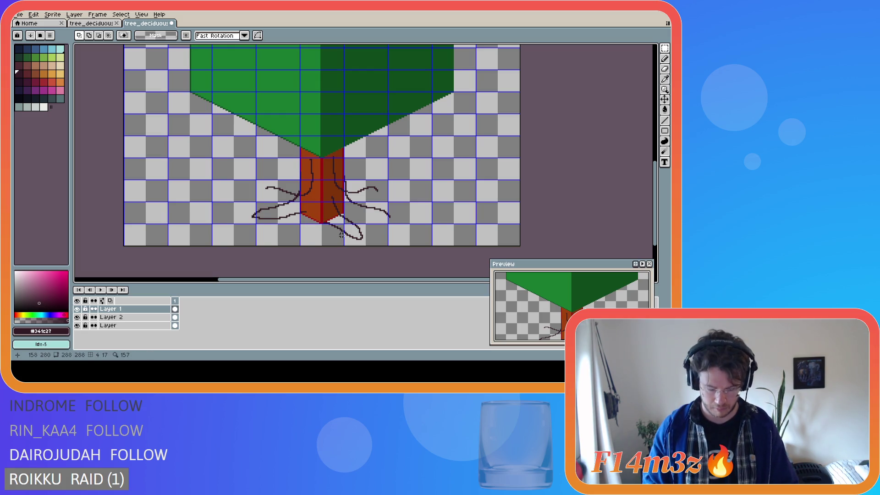
- Retry the lower-left root from the trunk down-left, undoing weak strokes
key(m)
key(b)
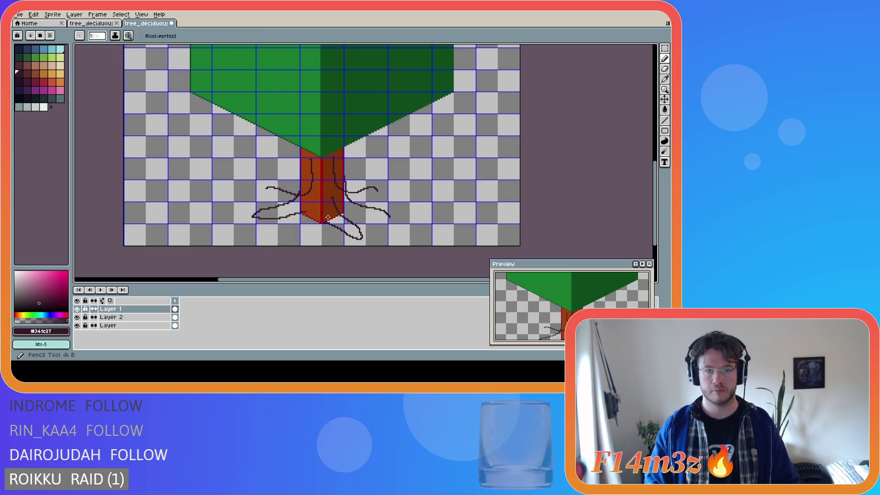
drag(311, 196, 279, 236)
key(ctrl+z)
drag(312, 195, 284, 233)
key(ctrl+z)
drag(309, 196, 278, 234)
key(ctrl+z)
drag(312, 196, 280, 240)
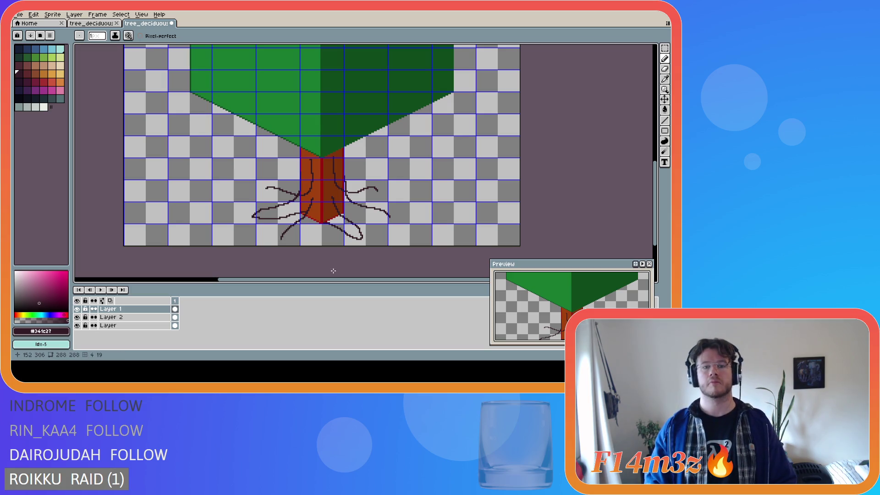
key(ctrl)
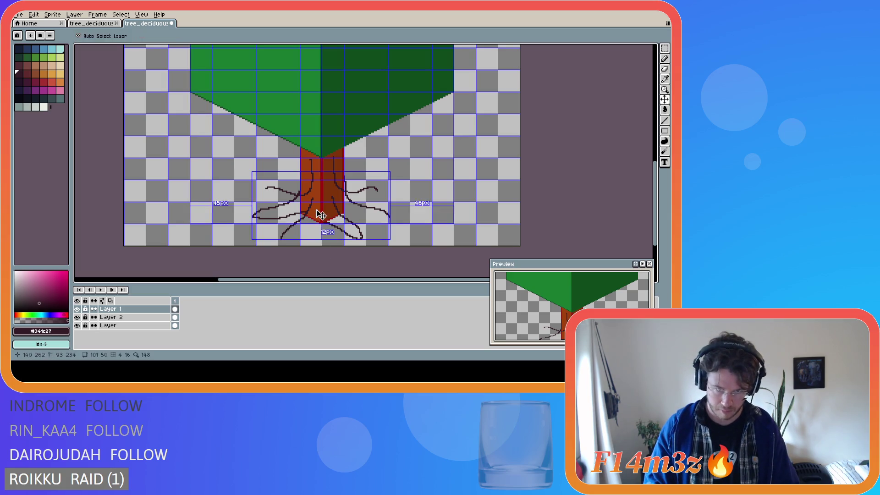
drag(310, 198, 282, 241)
key(ctrl+z)
drag(312, 196, 283, 239)
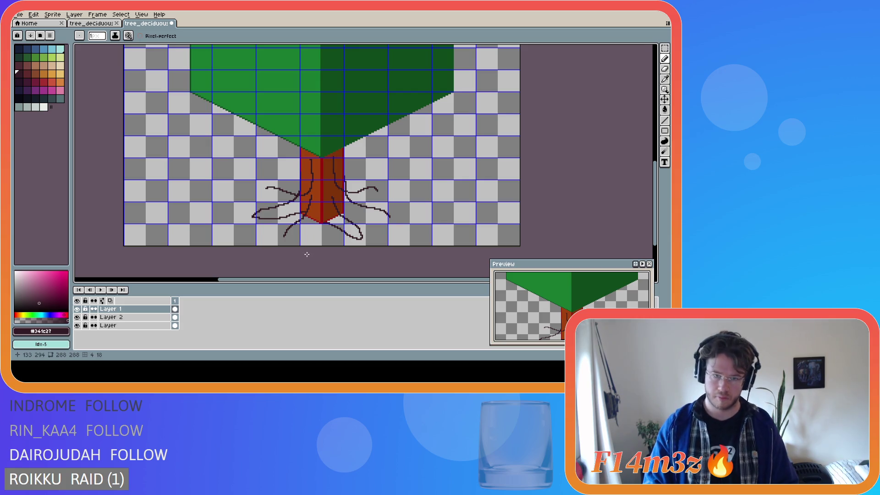
key(ctrl+z)
mouse_move(311, 194)
mouse_down()
mouse_move(292, 226)
mouse_move(322, 223)
mouse_move(309, 204)
mouse_move(302, 226)
mouse_up()
- Finalize the lower-left root curve, touching up its tip, and clear the selection
key(v)
key(ctrl+z)
key(ctrl+z)
mouse_move(311, 196)
mouse_down()
mouse_move(306, 214)
mouse_move(280, 234)
mouse_up()
key(ctrl+z)
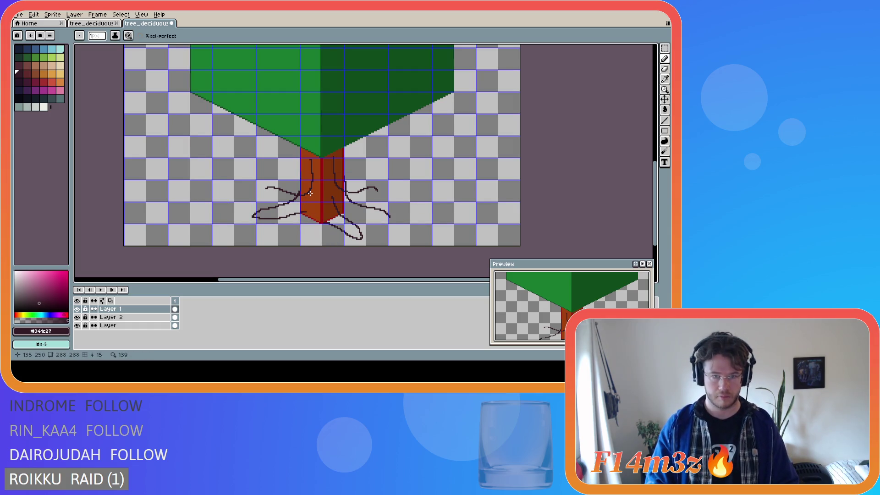
mouse_move(310, 194)
mouse_down()
mouse_move(305, 221)
mouse_move(306, 210)
mouse_move(280, 239)
mouse_up()
key(ctrl+z)
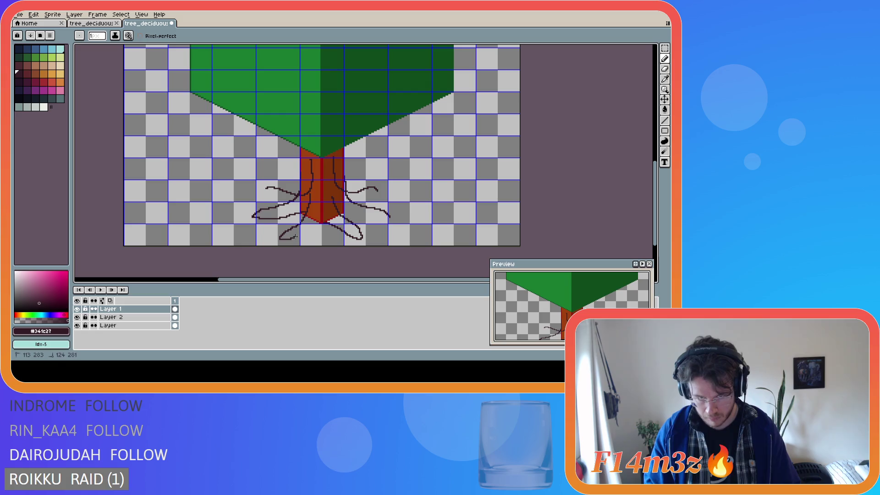
key(v)
key(b)
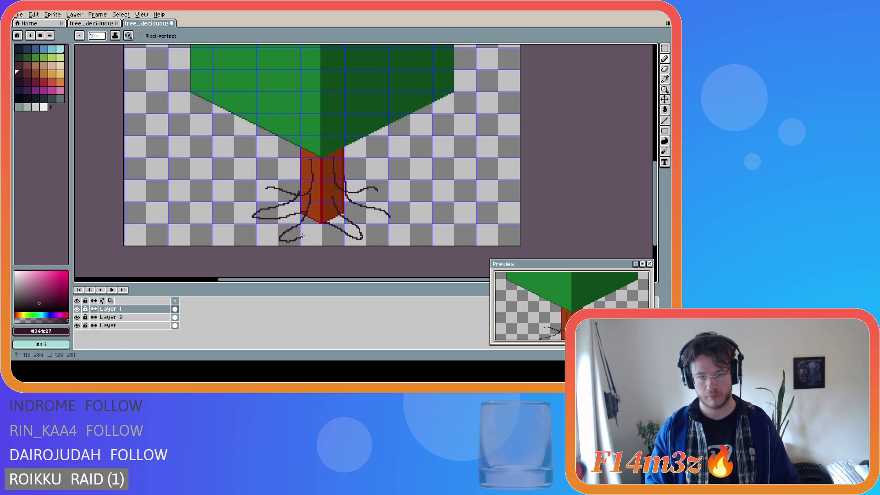
drag(280, 238, 282, 239)
key(ctrl+z)
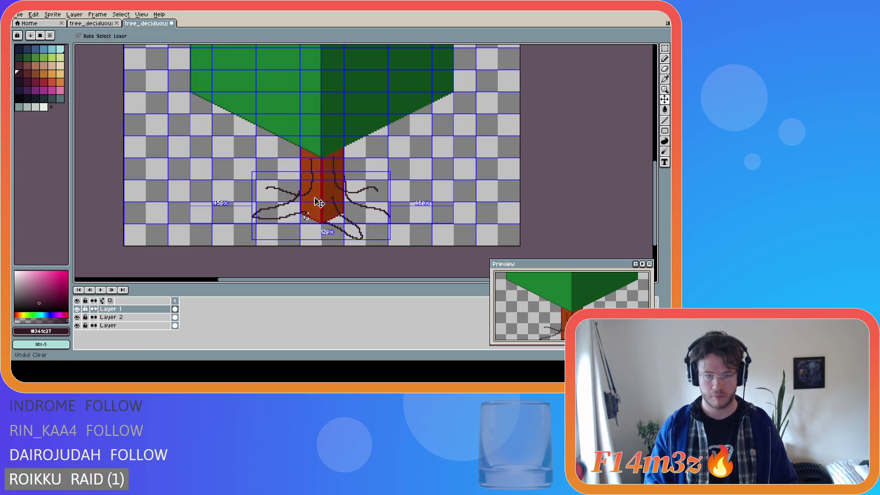
mouse_move(311, 208)
mouse_down()
mouse_move(297, 228)
mouse_move(321, 223)
mouse_up()
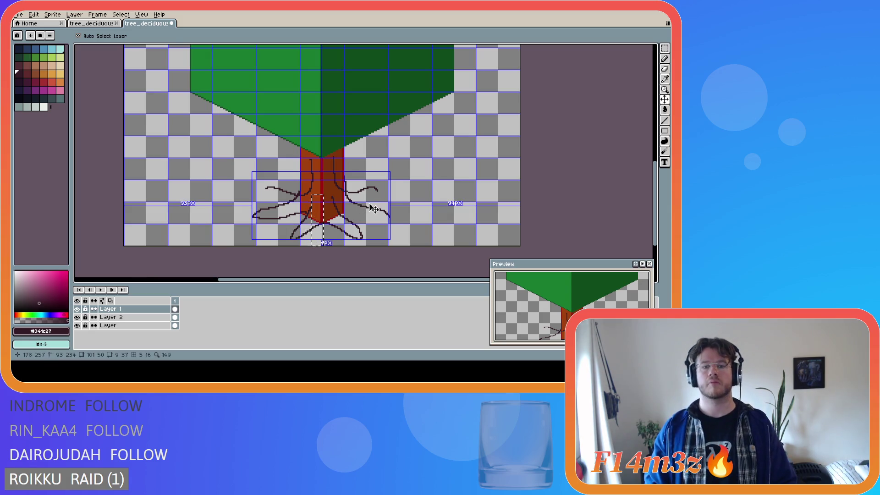
key(ctrl+d)
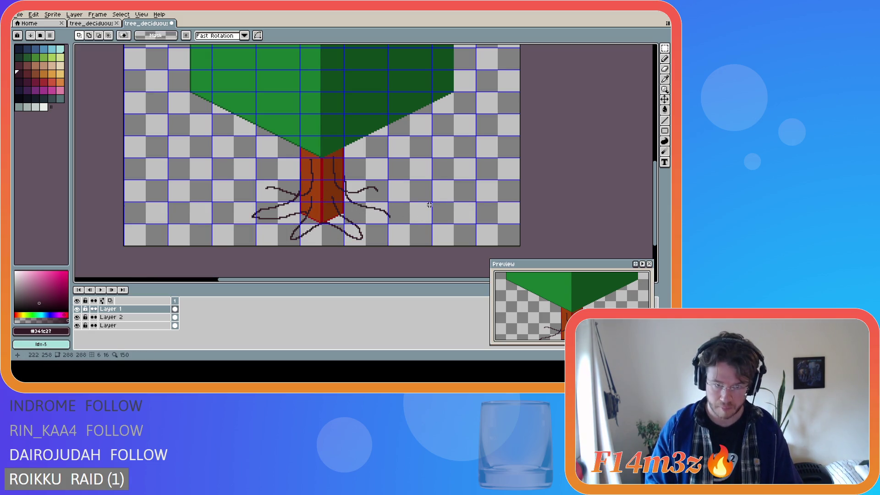
- Zoom out and back in to review the trunk's bark lines and roots
scroll(458, 215, down, 2)
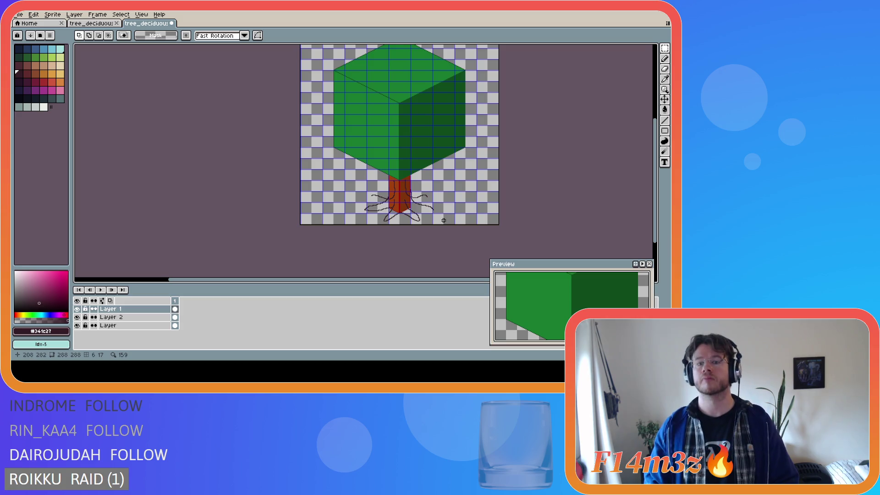
scroll(443, 221, up, 2)
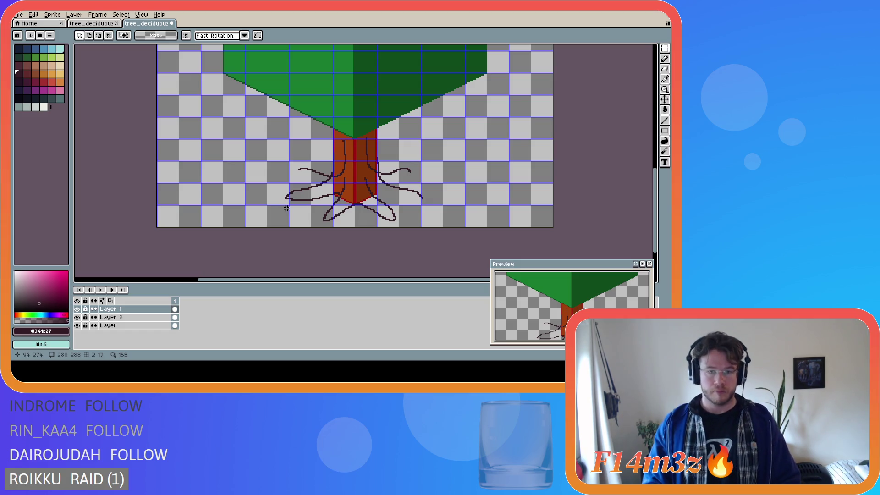
scroll(297, 215, up, 1)
scroll(305, 218, down, 1)
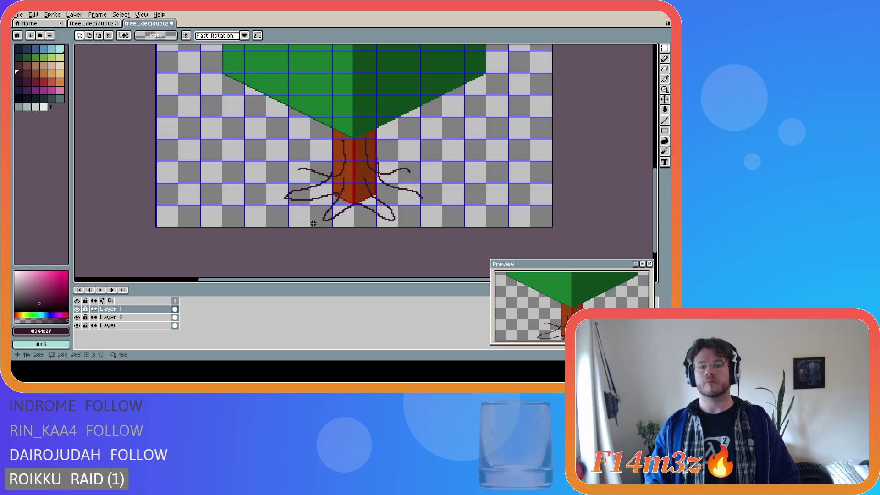
scroll(287, 209, up, 1)
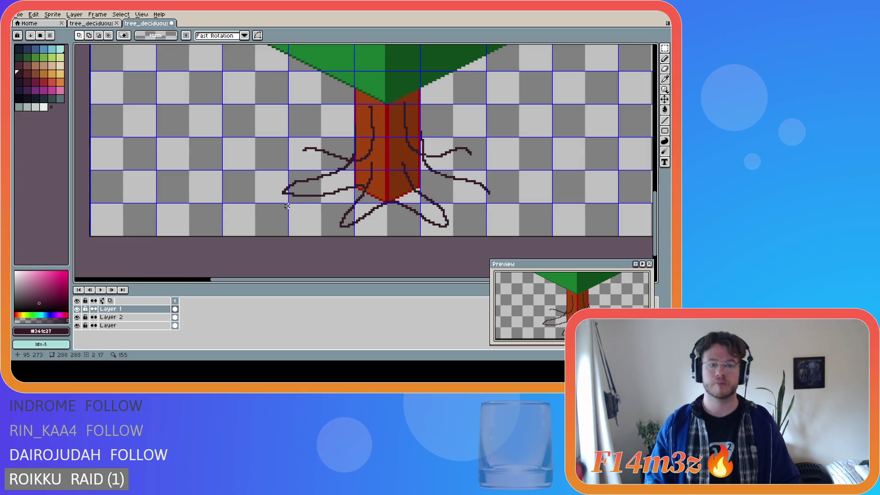
- Close the left root loop with a short line, removing extra tip pixels
key(b)
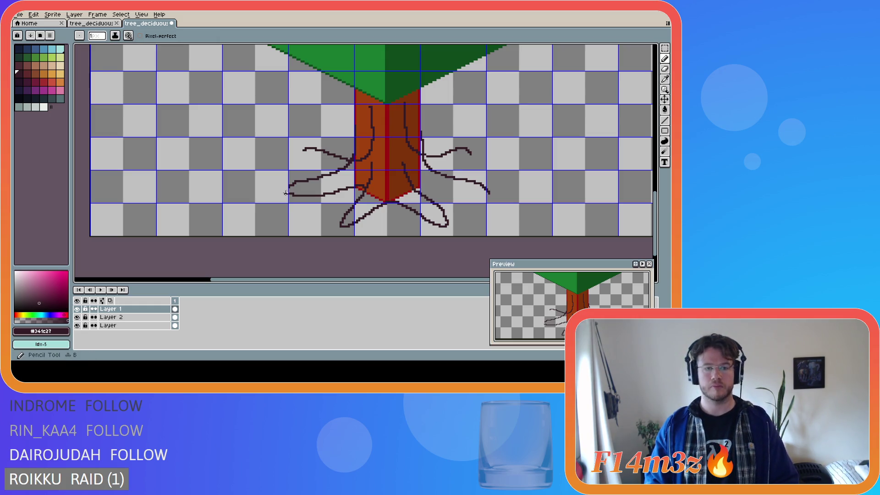
shift+click(286, 192)
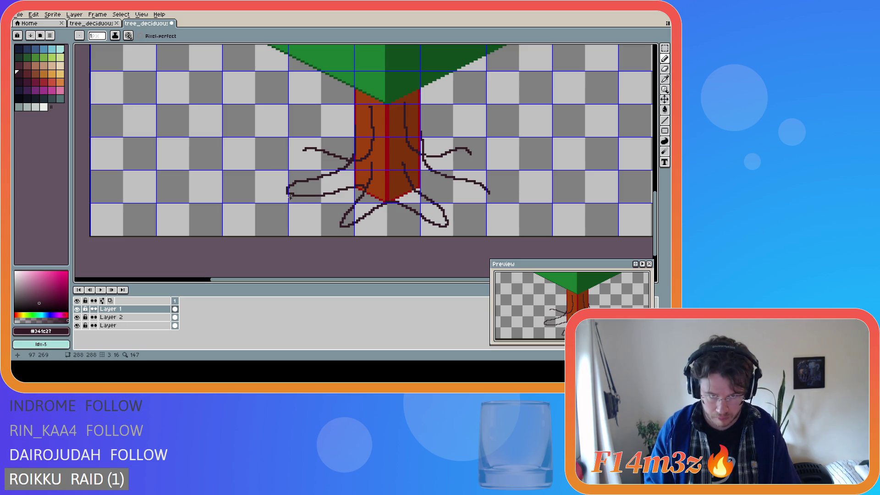
click(282, 192)
key(ctrl+z)
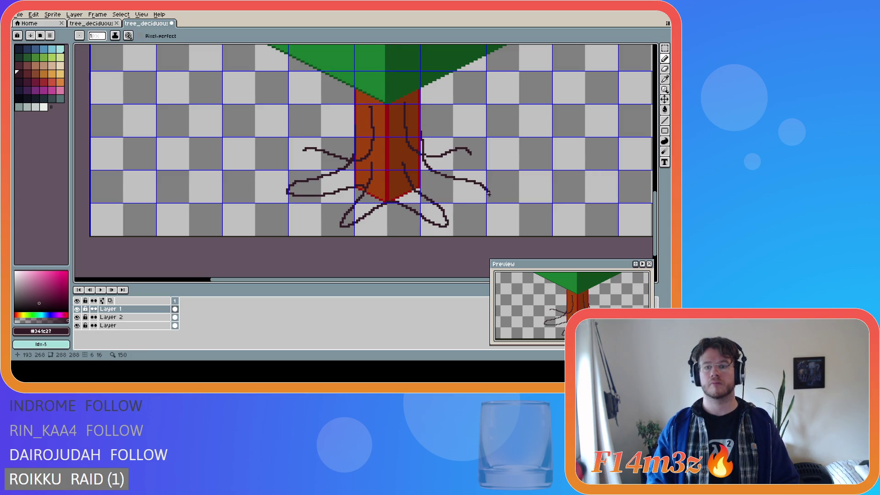
- Try strokes from the right root's tip back toward the trunk to close its loop
drag(487, 193, 416, 187)
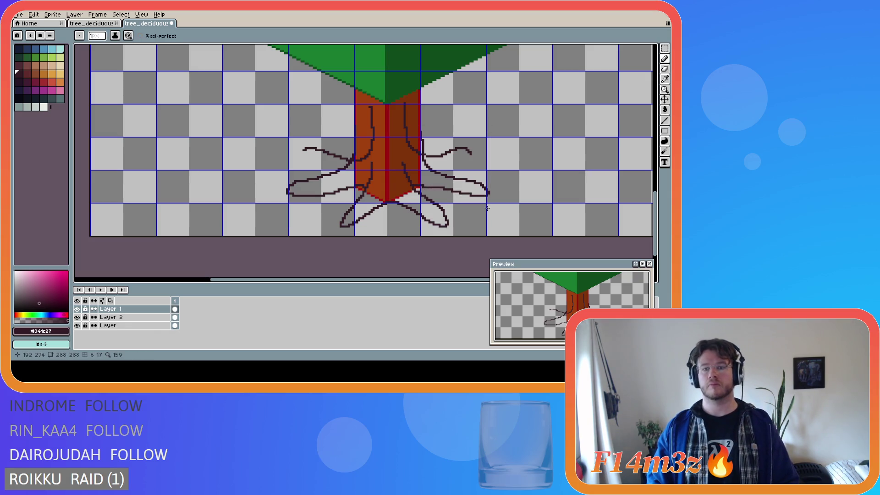
scroll(494, 207, down, 2)
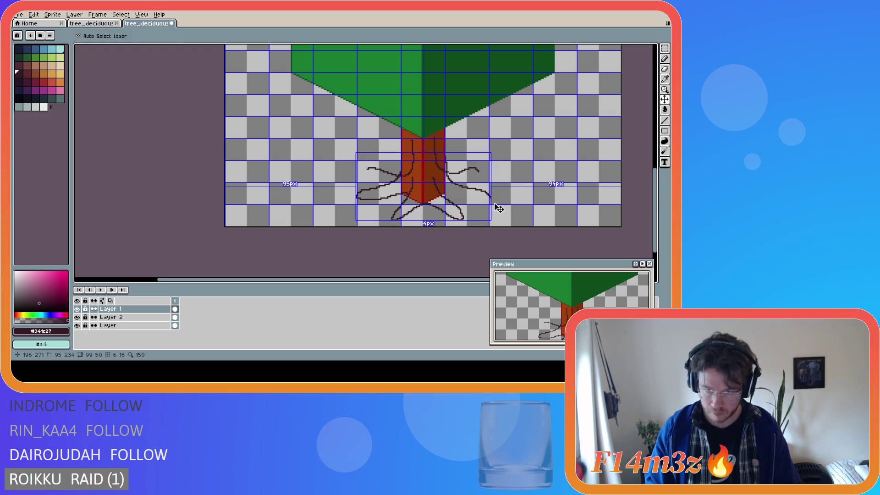
scroll(492, 204, up, 2)
drag(488, 194, 417, 189)
key(ctrl+z)
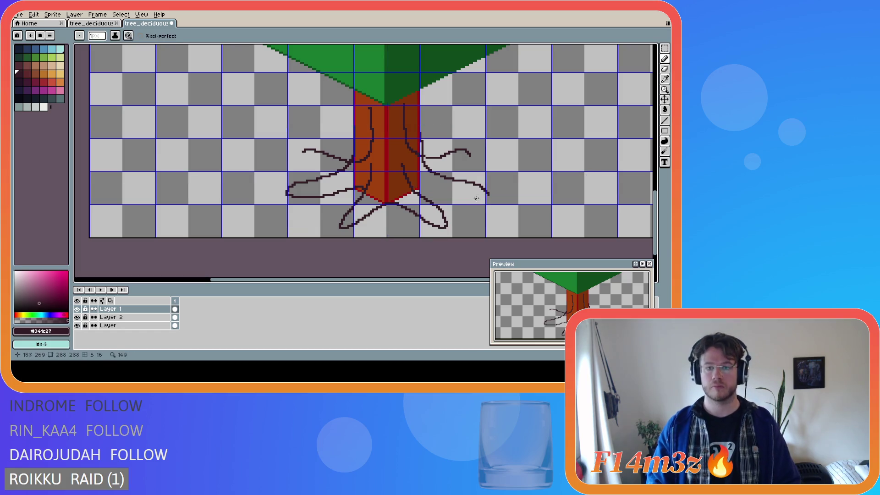
drag(488, 194, 416, 193)
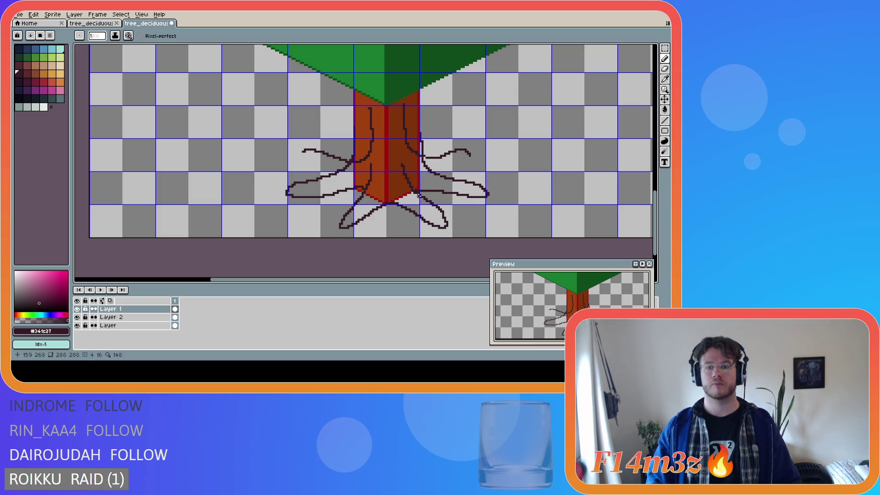
key(ctrl+z)
drag(483, 196, 409, 190)
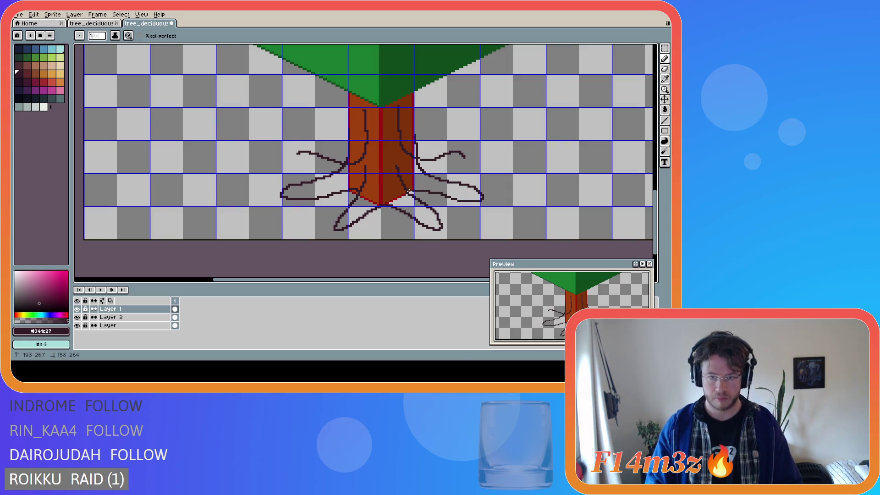
key(ctrl+z)
drag(483, 197, 408, 188)
- Finish the right root's return loop to the trunk after further retries
key(ctrl)
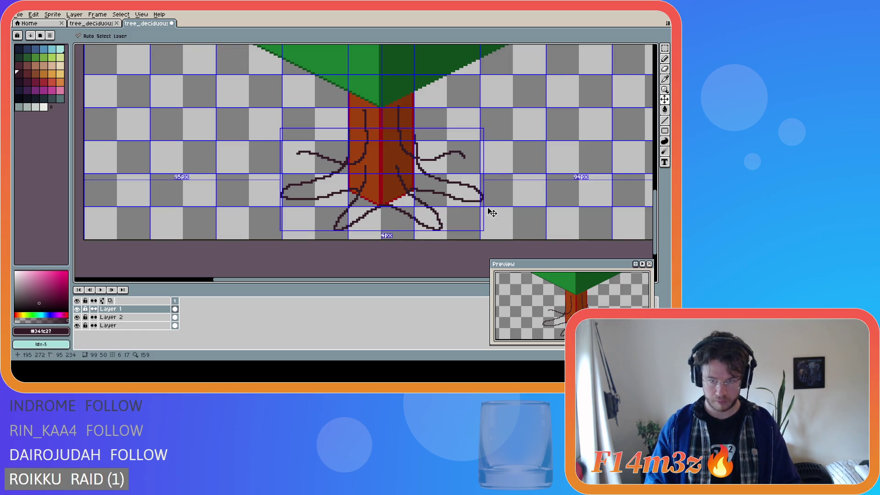
mouse_move(483, 196)
mouse_down()
mouse_move(465, 203)
mouse_move(412, 194)
mouse_up()
key(ctrl+z)
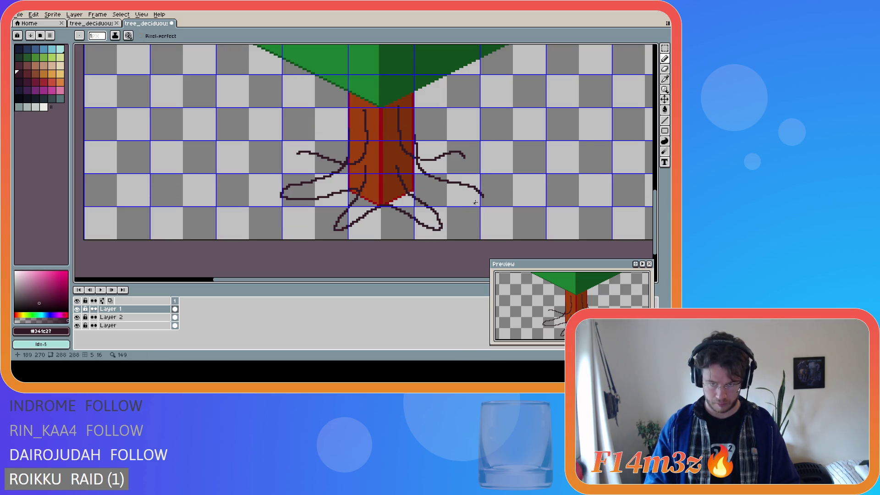
drag(482, 198, 411, 192)
key(ctrl+z)
drag(482, 197, 482, 197)
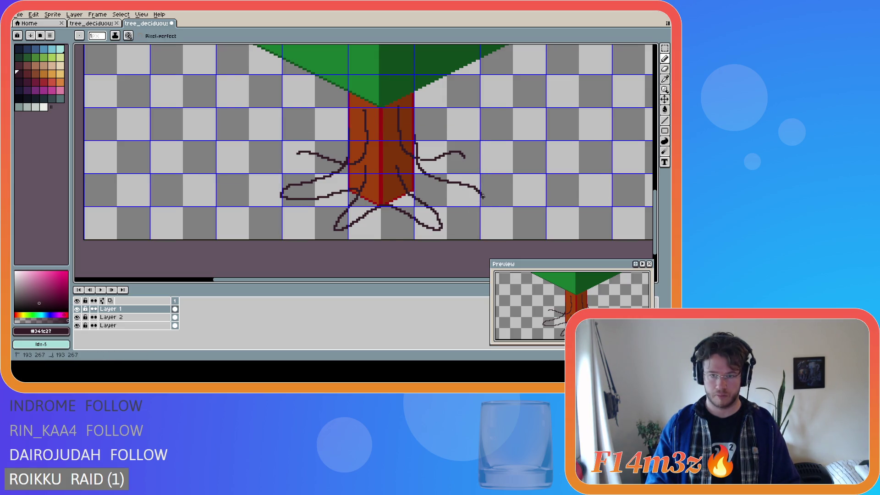
drag(482, 196, 420, 192)
key(ctrl+z)
drag(482, 197, 408, 190)
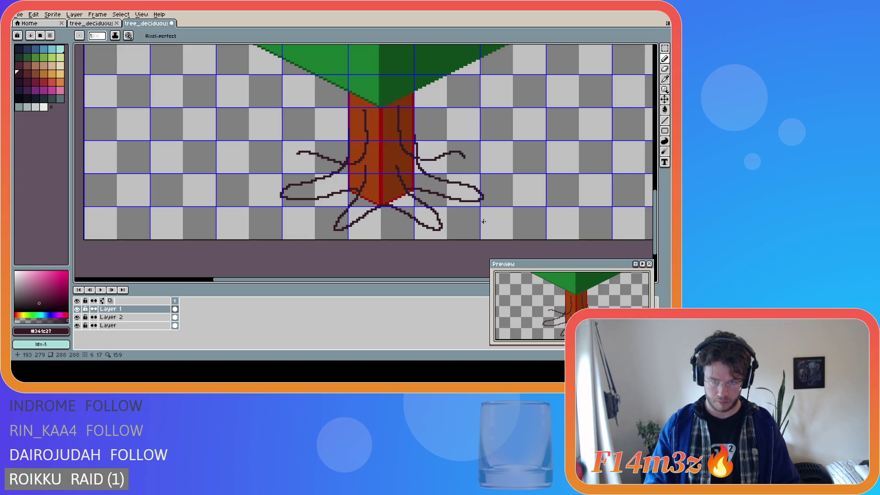
- Draw a line along the left root's bottom edge and clear the strip beneath it
scroll(483, 222, down, 2)
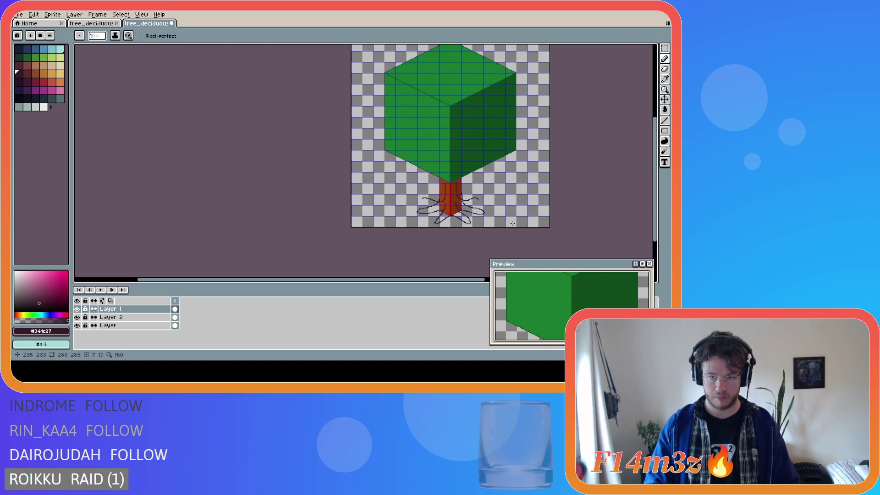
scroll(512, 223, up, 2)
scroll(481, 222, up, 1)
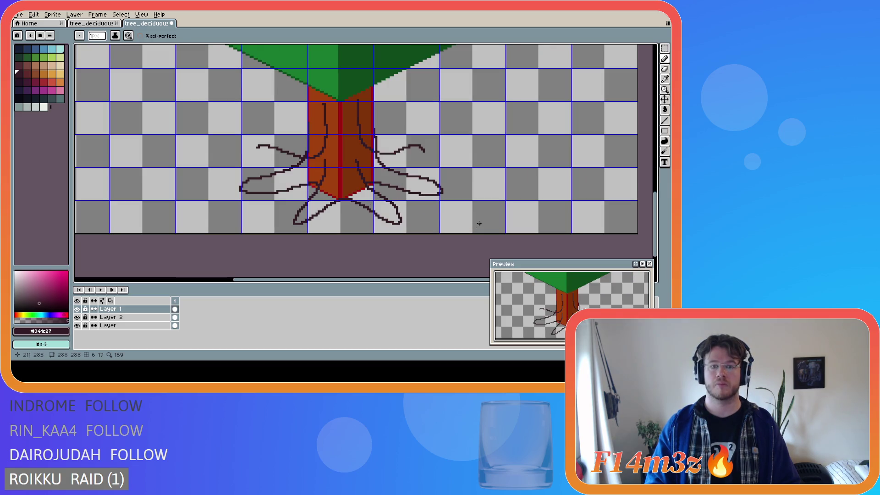
mouse_move(279, 191)
mouse_down()
mouse_move(243, 191)
mouse_move(283, 196)
mouse_up()
key(e)
key(m)
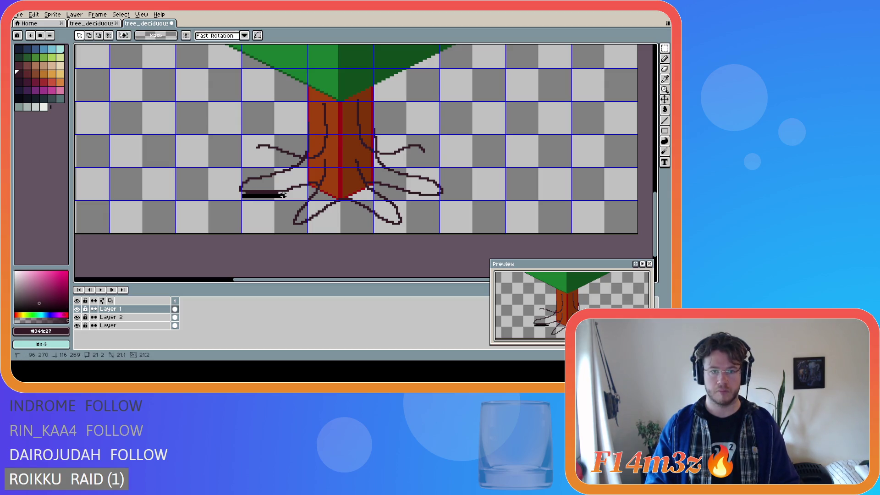
click(282, 192)
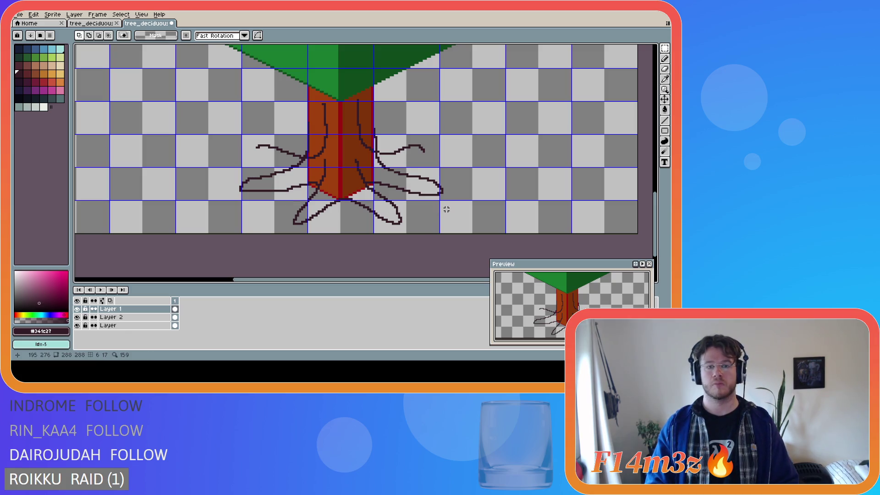
scroll(444, 211, down, 1)
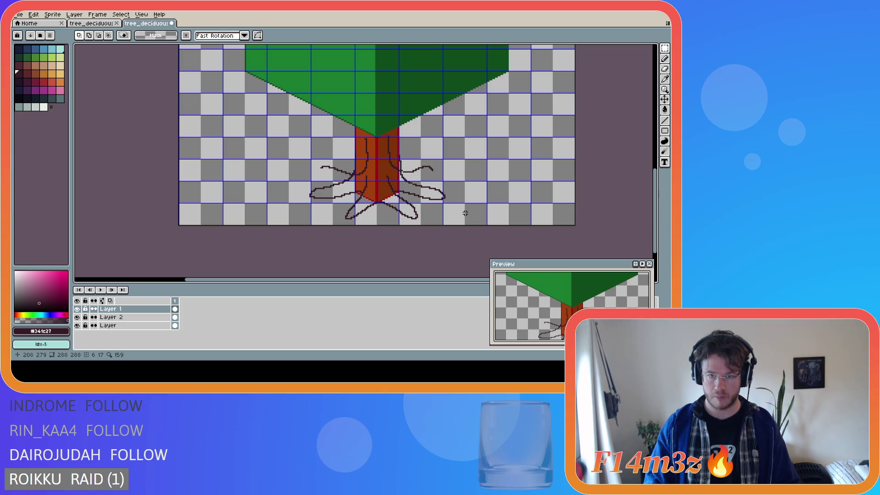
scroll(464, 213, up, 1)
- Redraw the right root loop's lower edge running leftward to meet the trunk base
key(ctrl+z)
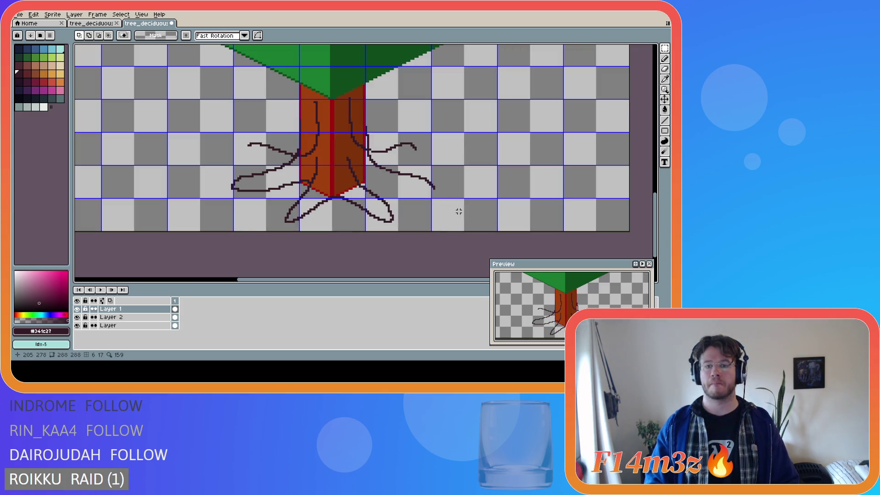
key(b)
drag(433, 188, 357, 183)
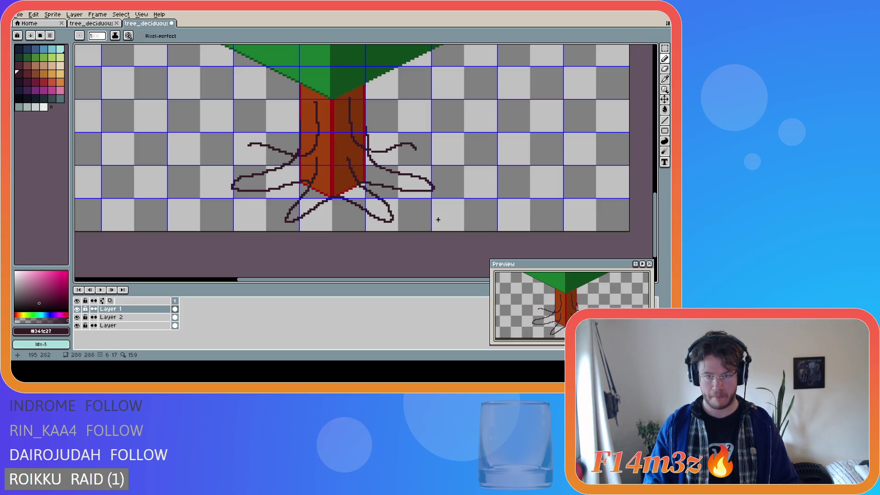
drag(433, 188, 357, 184)
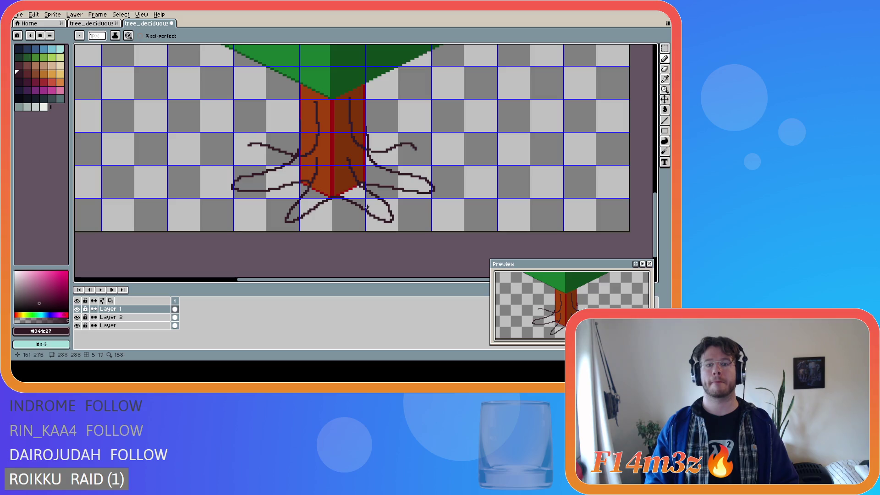
key(e)
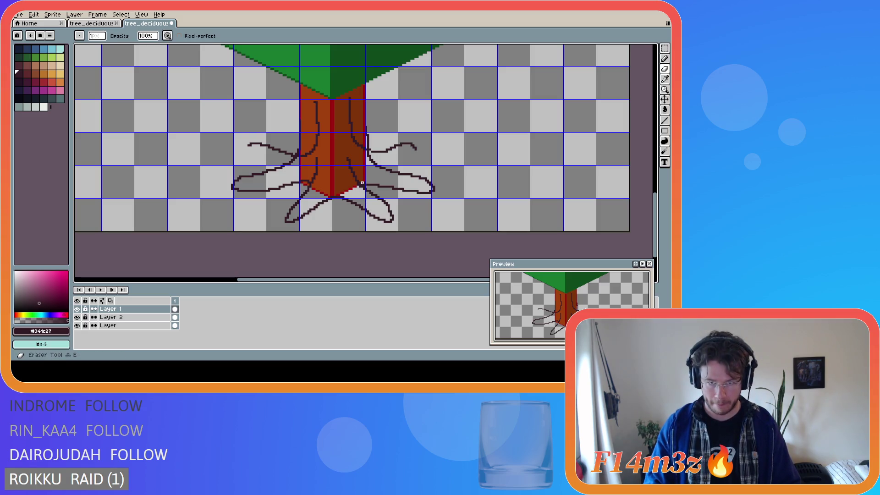
scroll(362, 182, up, 2)
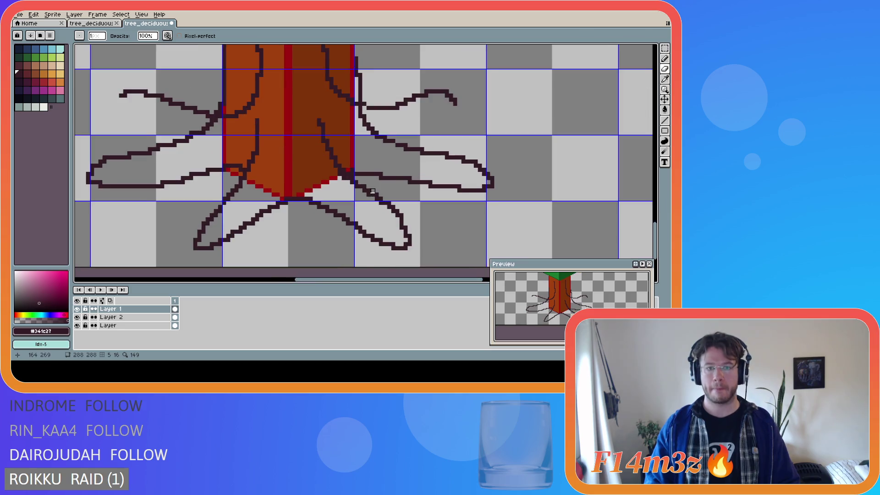
scroll(366, 181, up, 1)
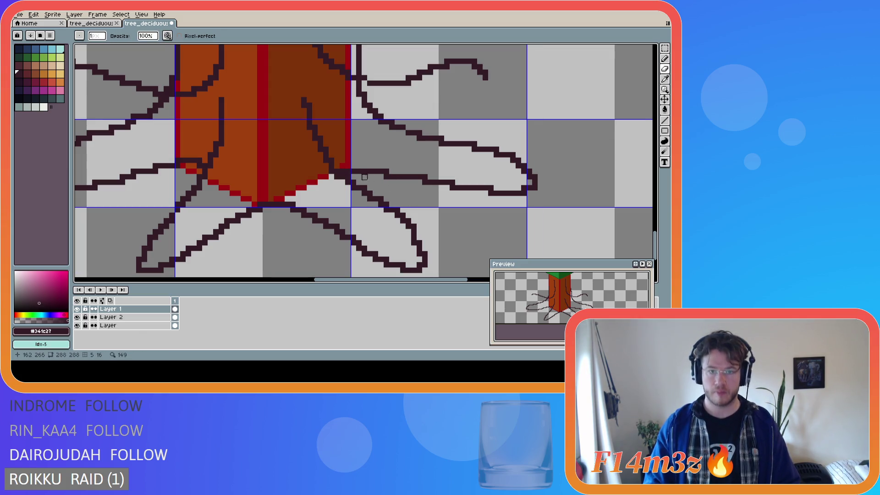
key(v)
key(b)
scroll(437, 204, down, 1)
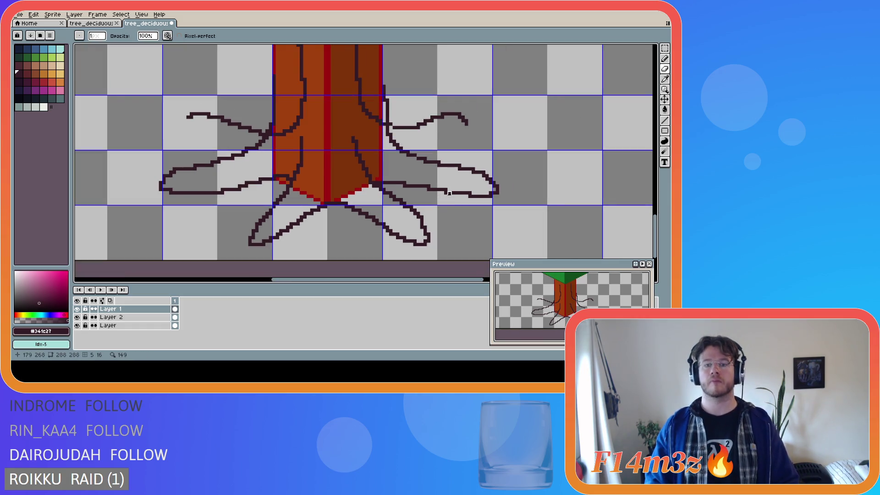
scroll(449, 194, down, 1)
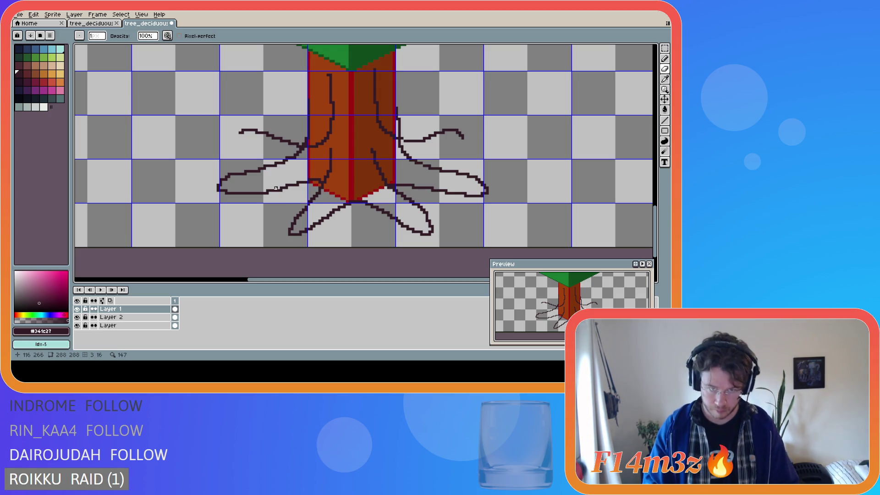
scroll(281, 182, down, 3)
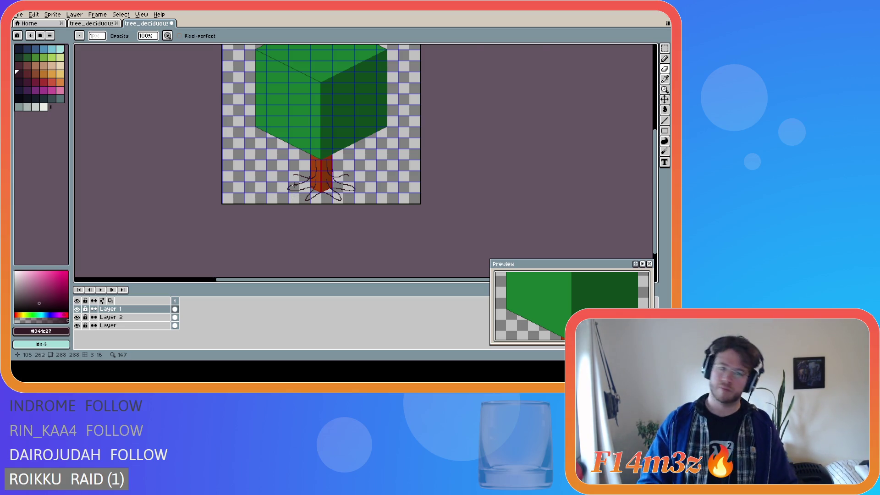
- On Layer 2, test closing strokes on the left root, then undo them
scroll(293, 187, up, 2)
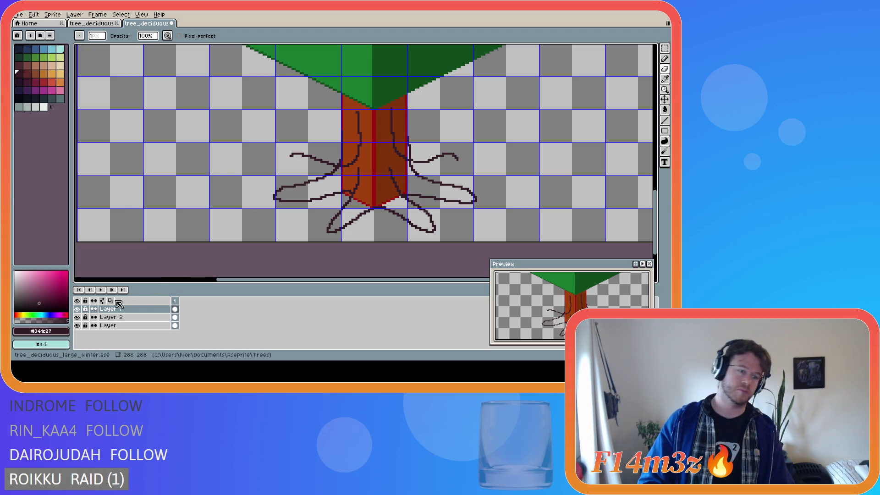
click(125, 317)
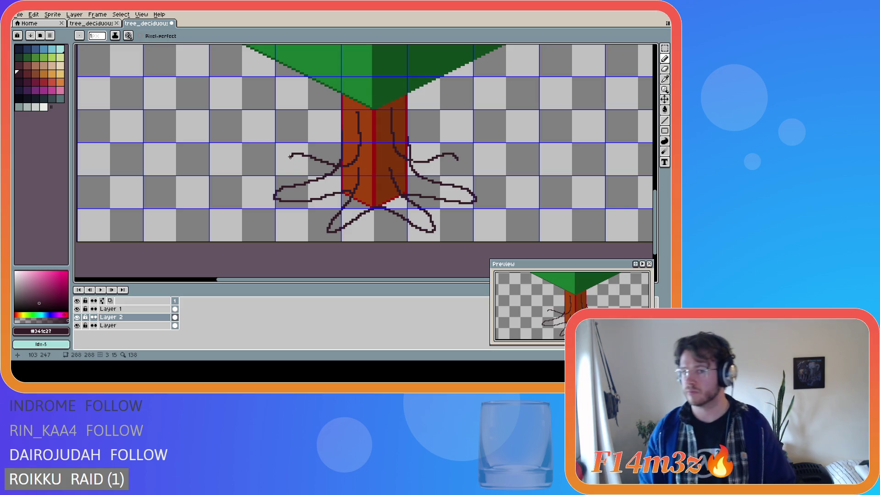
drag(290, 156, 292, 160)
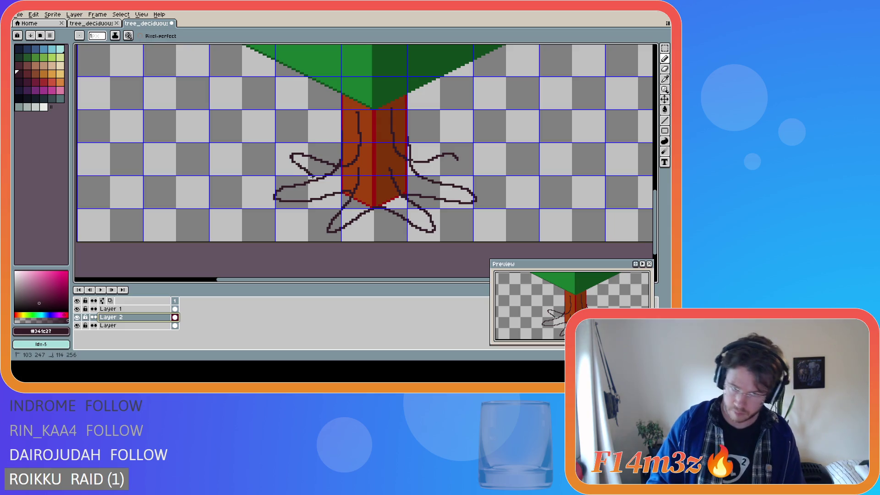
key(ctrl+z)
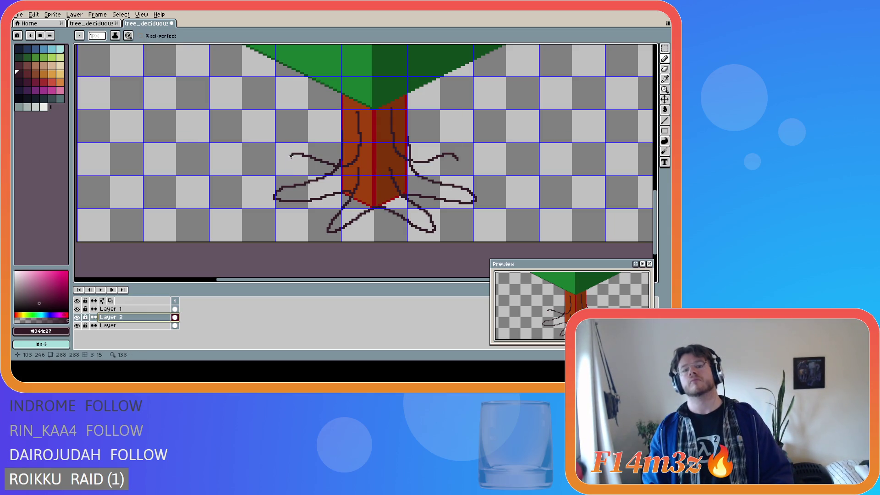
drag(290, 156, 321, 175)
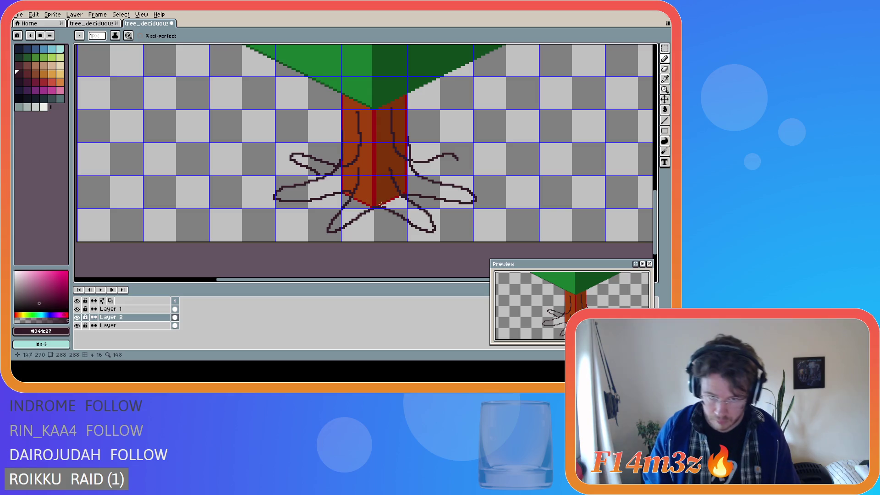
key(ctrl+z)
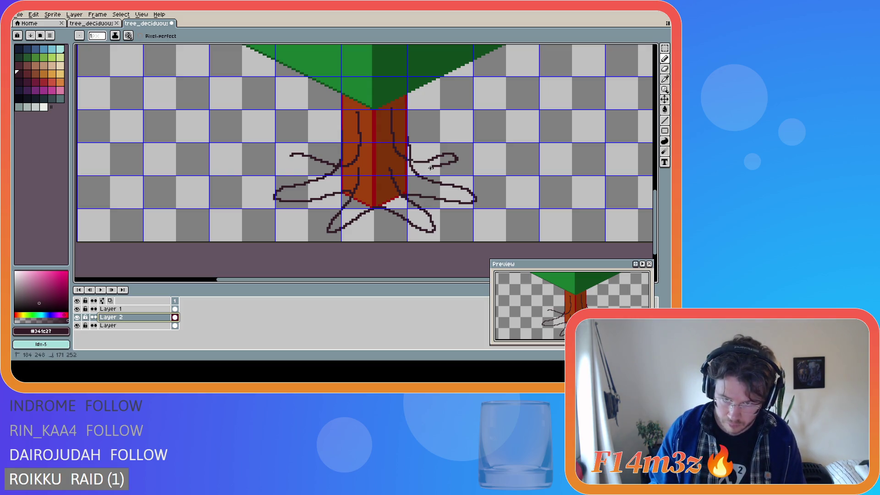
- Close the upper right root into a loop, then select and deselect the trunk's right part
drag(458, 159, 432, 170)
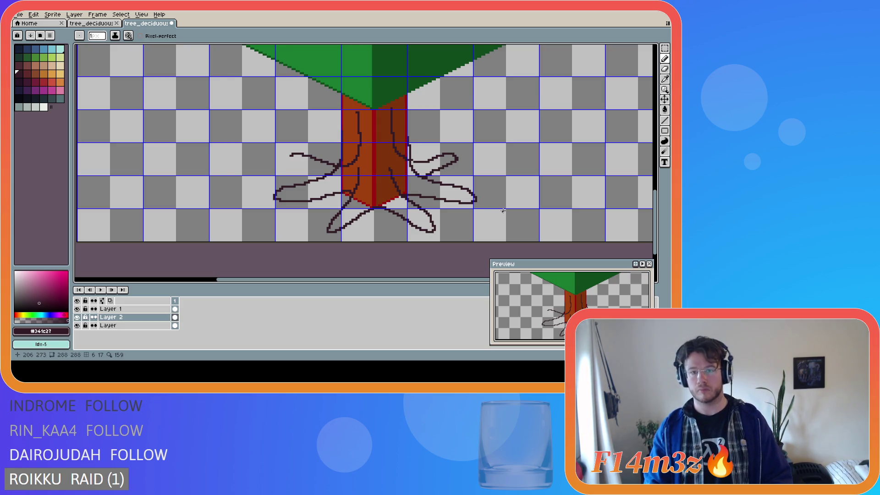
scroll(501, 206, down, 1)
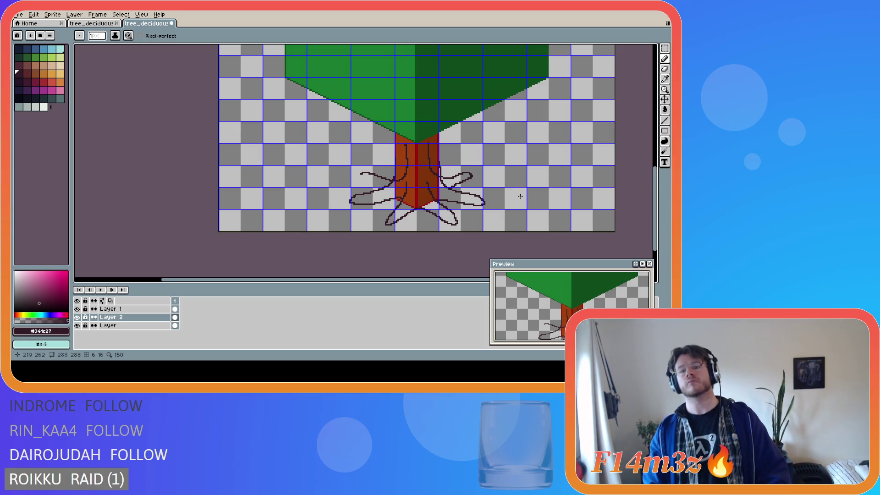
key(m)
drag(419, 136, 481, 211)
click(522, 190)
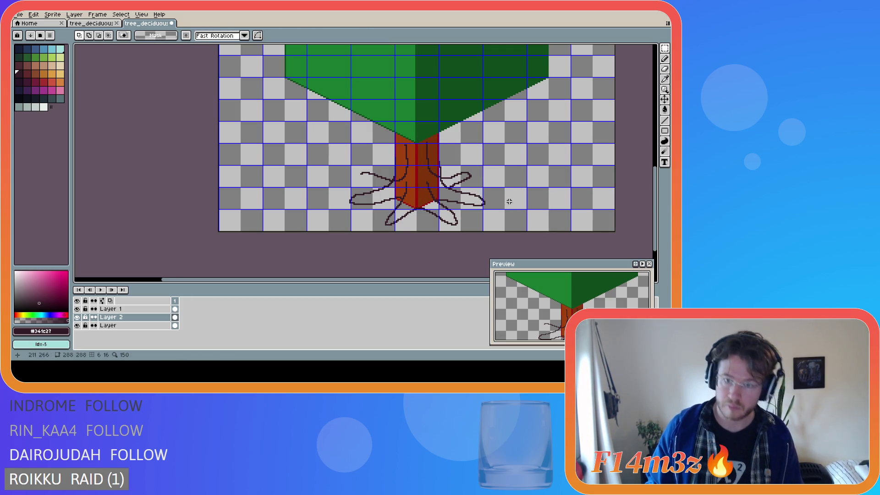
scroll(512, 203, up, 2)
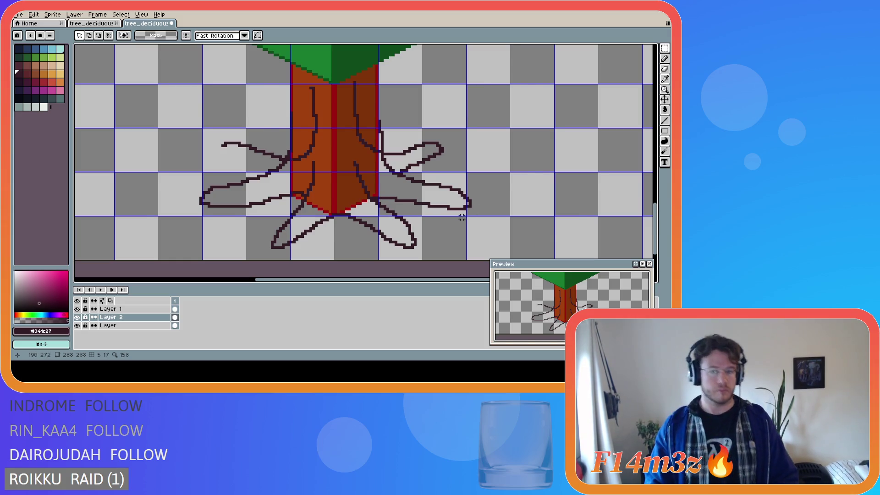
scroll(461, 217, down, 1)
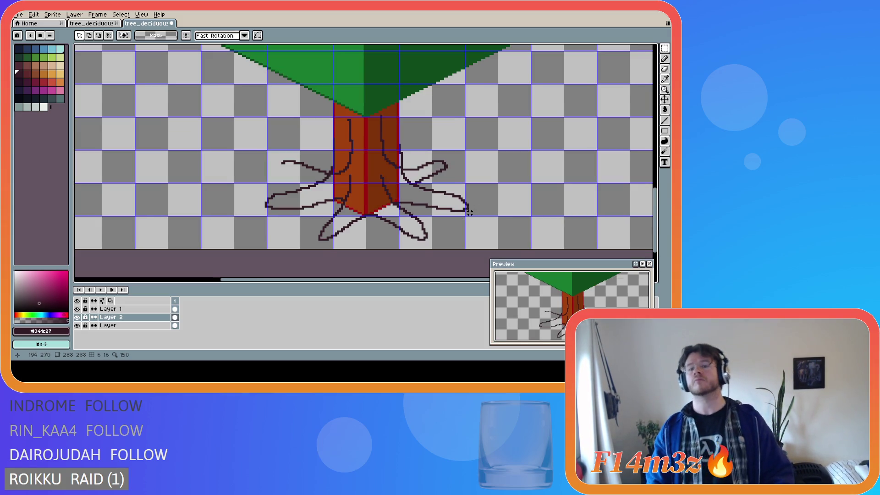
scroll(472, 214, down, 1)
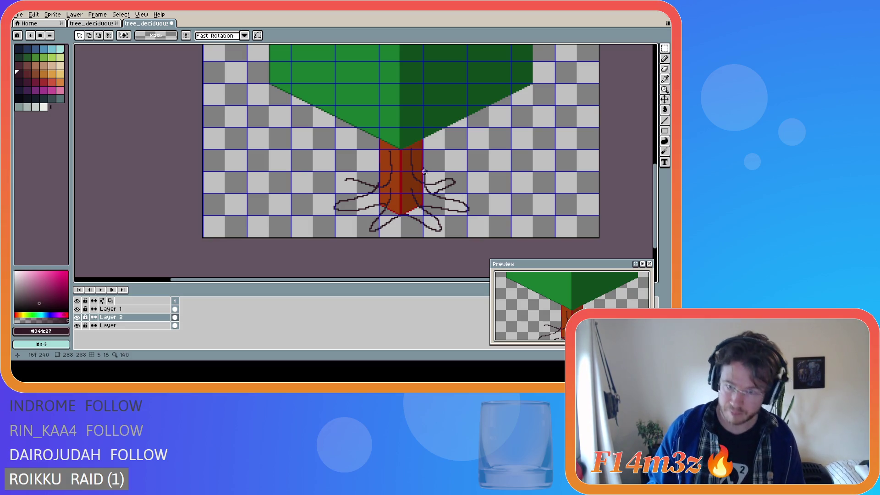
- Select the trunk and right roots, try a transform, and toggle the selection off and on
mouse_move(400, 147)
mouse_down()
mouse_move(454, 211)
mouse_move(469, 209)
mouse_move(452, 194)
mouse_up()
click(452, 192)
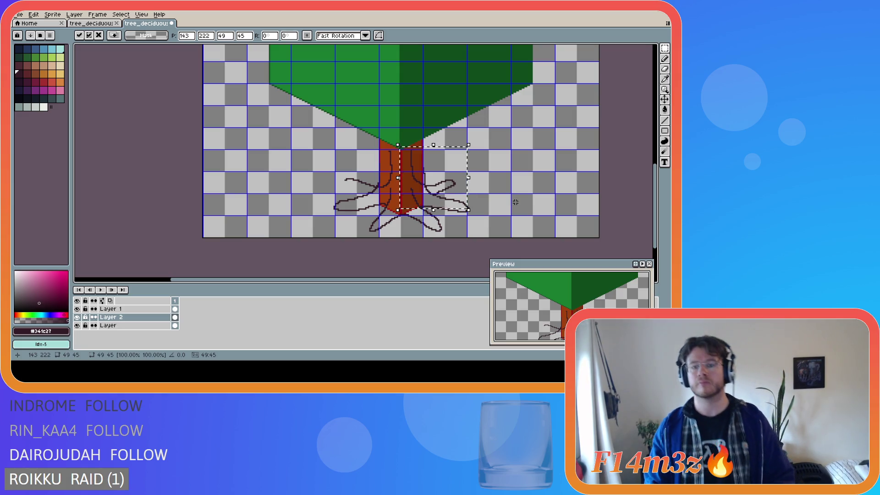
key(ctrl+d)
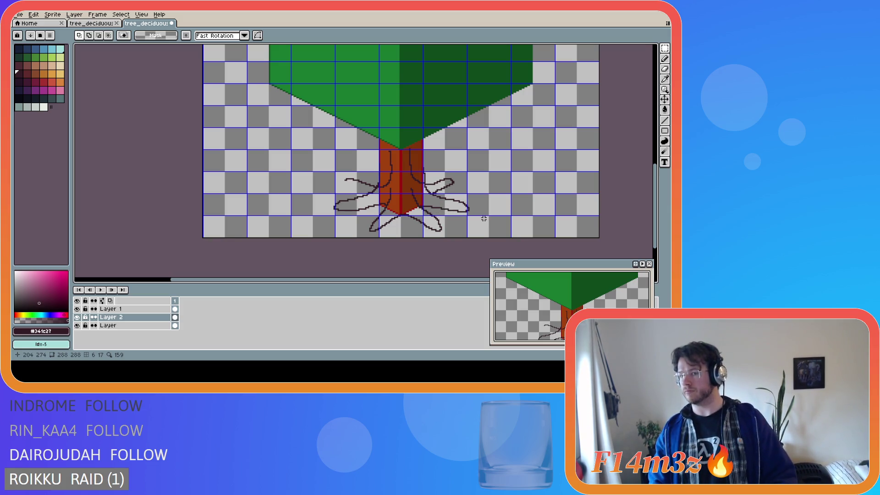
drag(397, 131, 472, 211)
key(ctrl+d)
key(ctrl+shift+d)
key(ctrl+d)
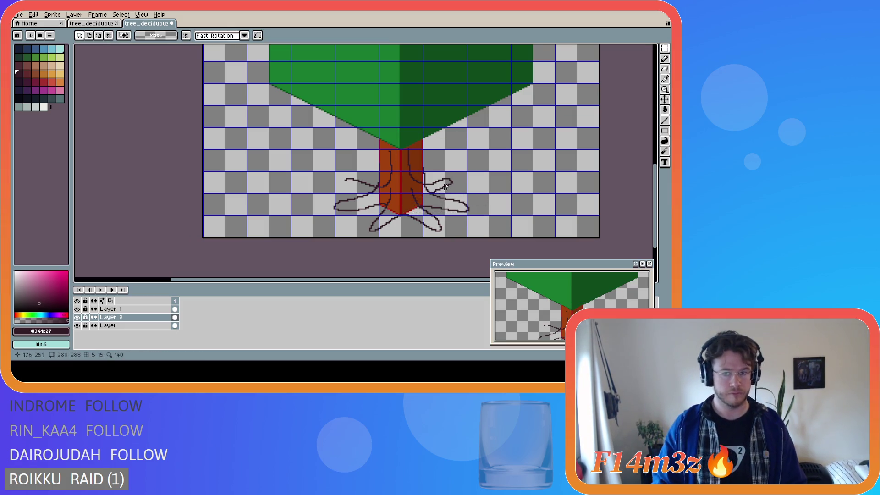
key(ctrl+shift+d)
- Transform the selected trunk area and commit it in place
click(452, 192)
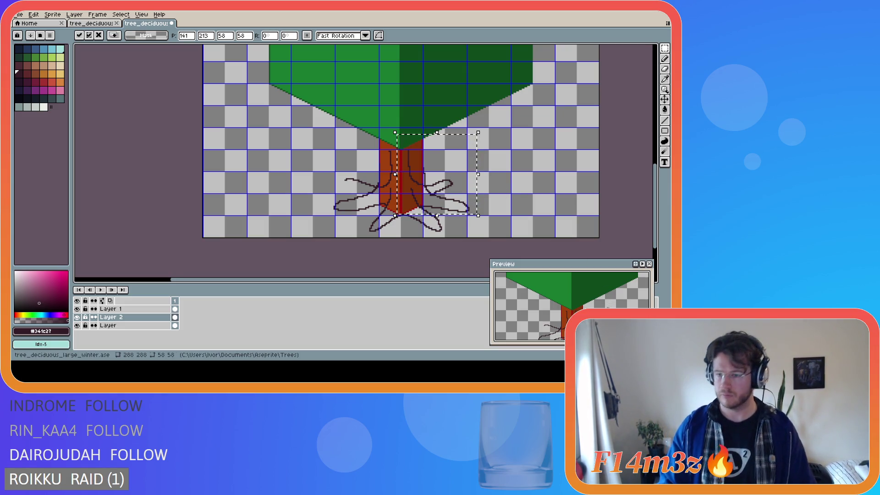
scroll(607, 296, down, 3)
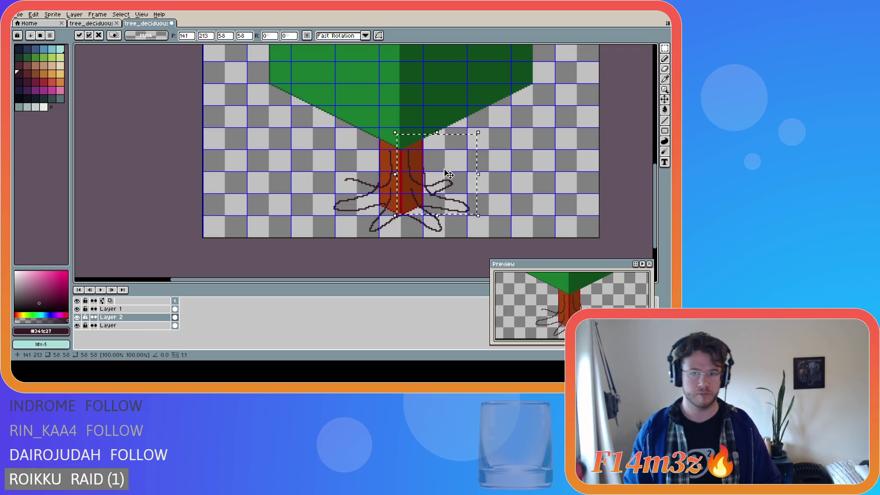
key(Return)
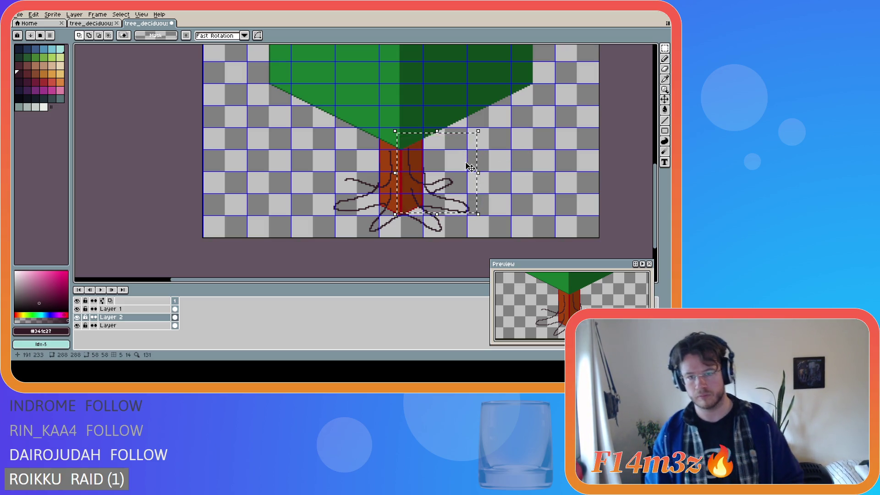
key(ctrl+d)
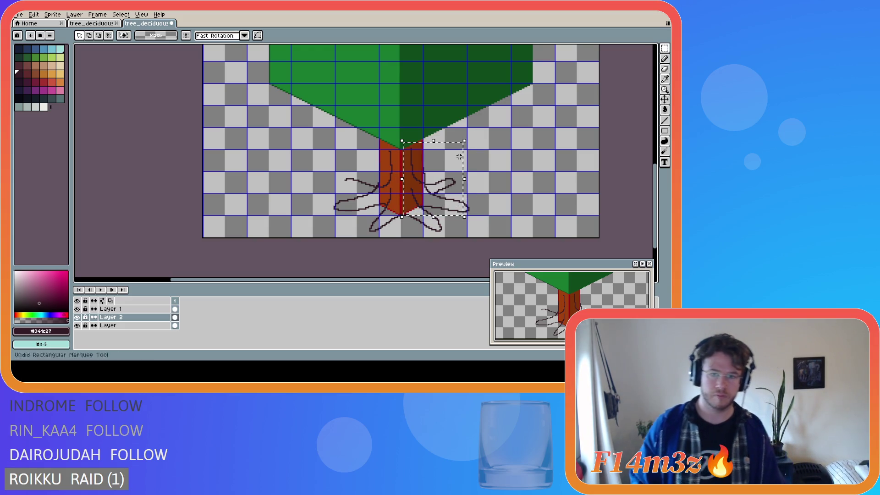
key(ctrl+z)
key(ctrl+y)
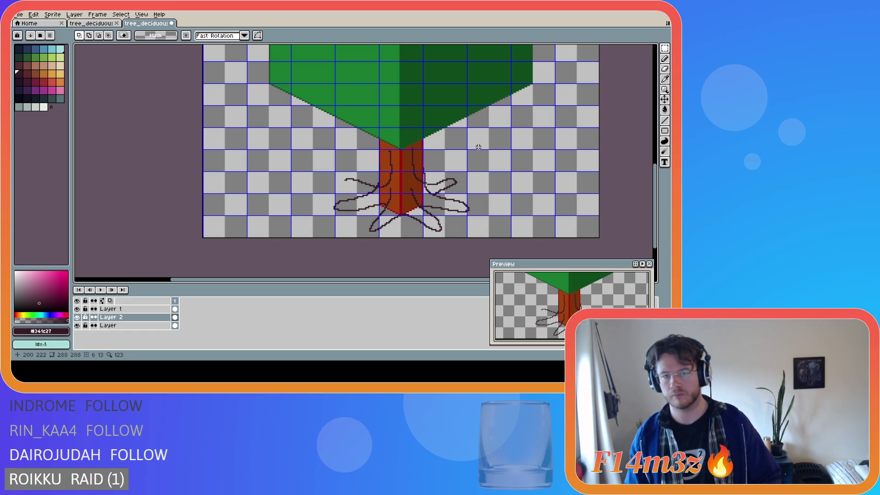
- Nudge the trunk and right roots one pixel up and one pixel left, then deselect
mouse_move(406, 142)
mouse_down()
mouse_move(476, 205)
mouse_move(466, 198)
mouse_up()
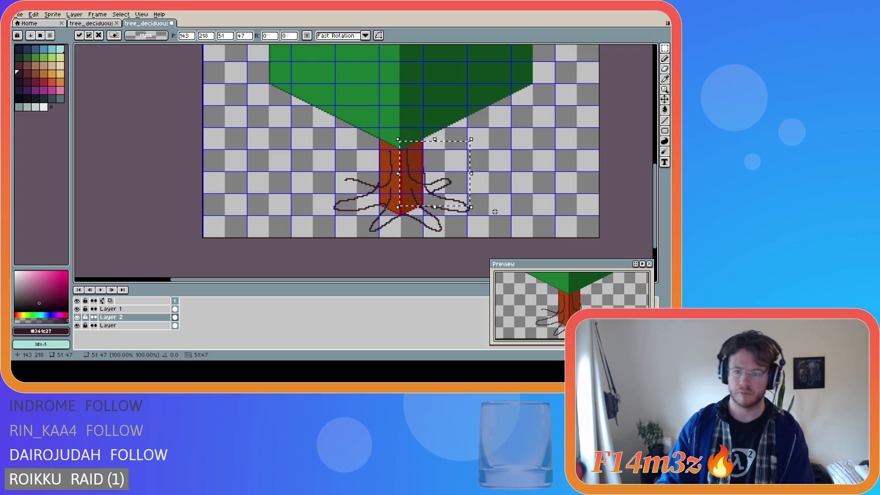
key(Up)
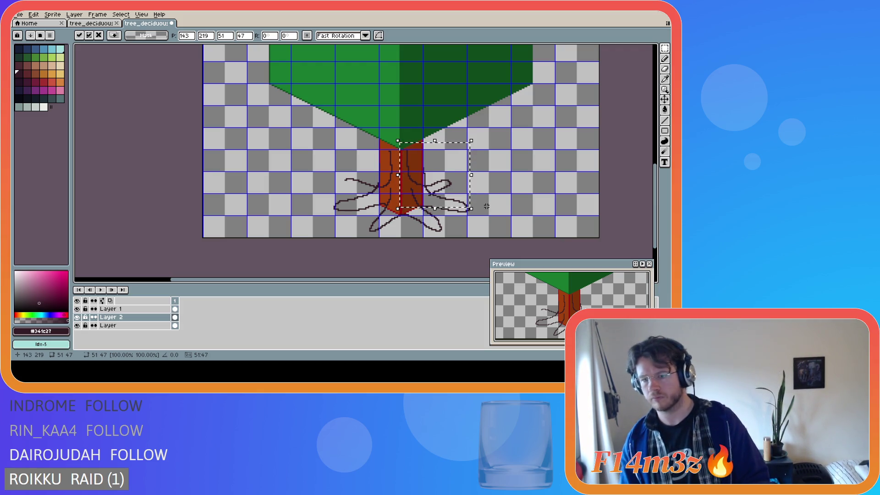
key(Left)
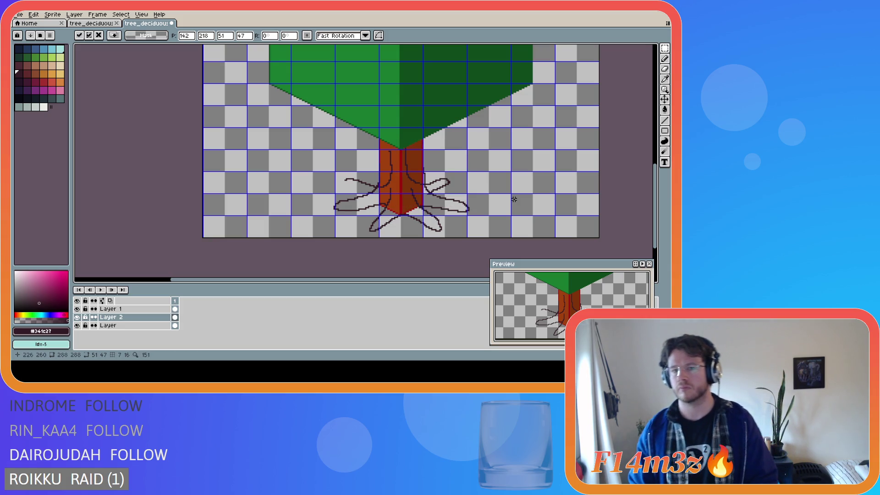
key(ctrl+d)
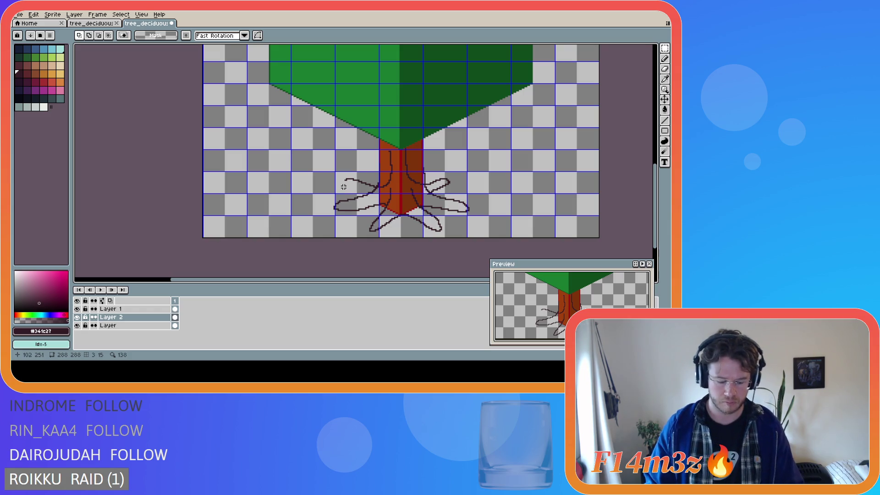
- Try and undo strokes closing the left root loop, then draw a line out from it
key(b)
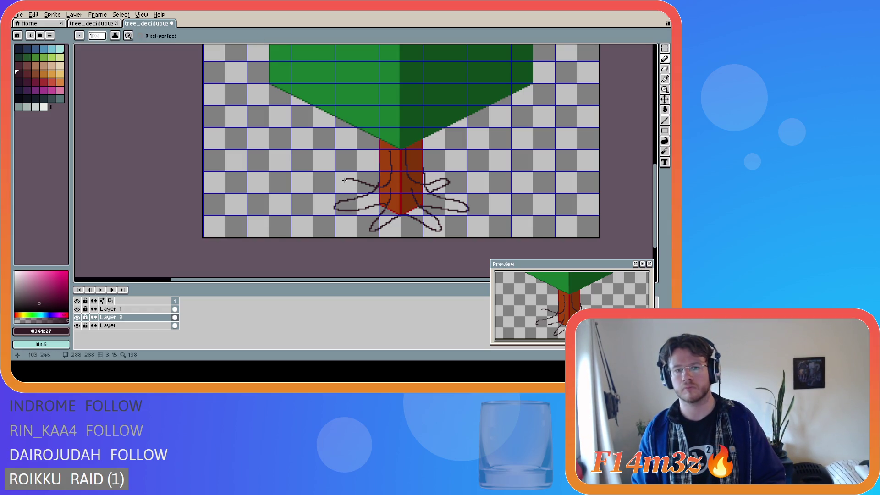
drag(345, 183, 374, 193)
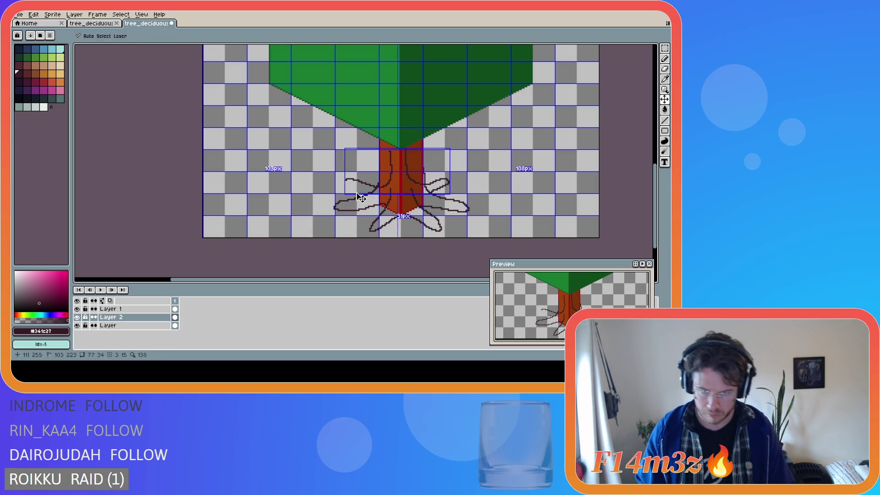
key(ctrl+z)
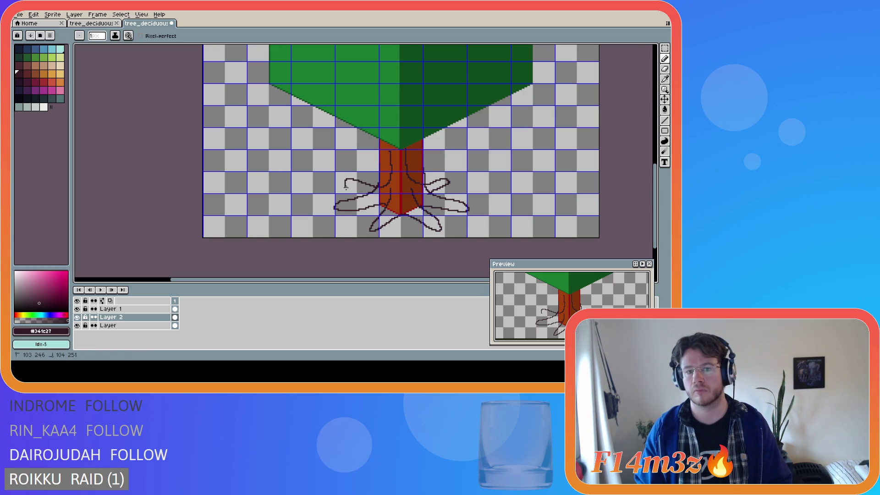
drag(345, 180, 355, 195)
key(ctrl+z)
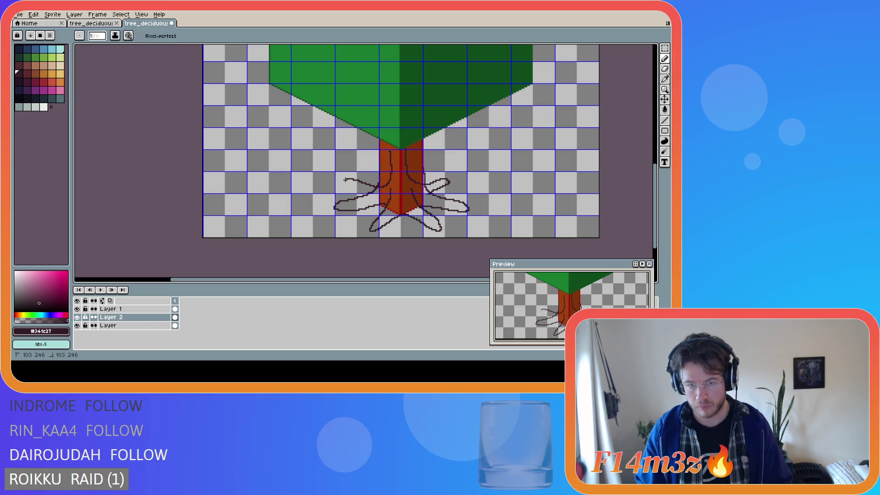
key(ctrl)
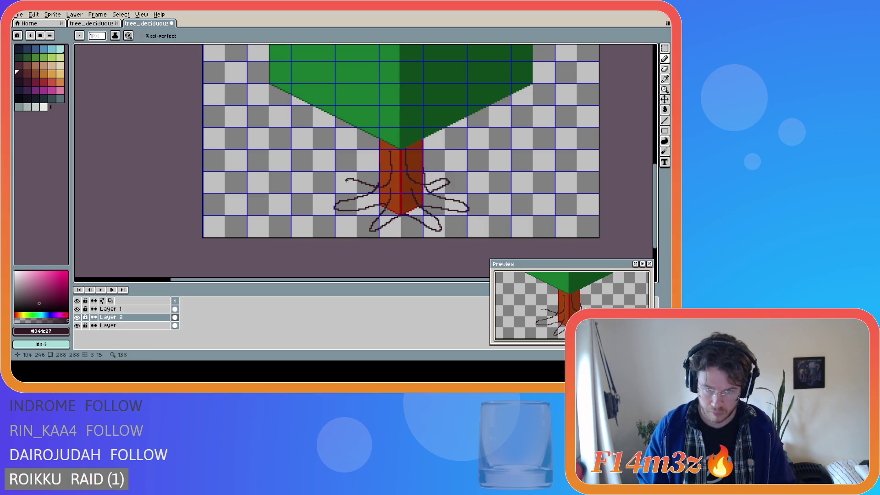
key(ctrl)
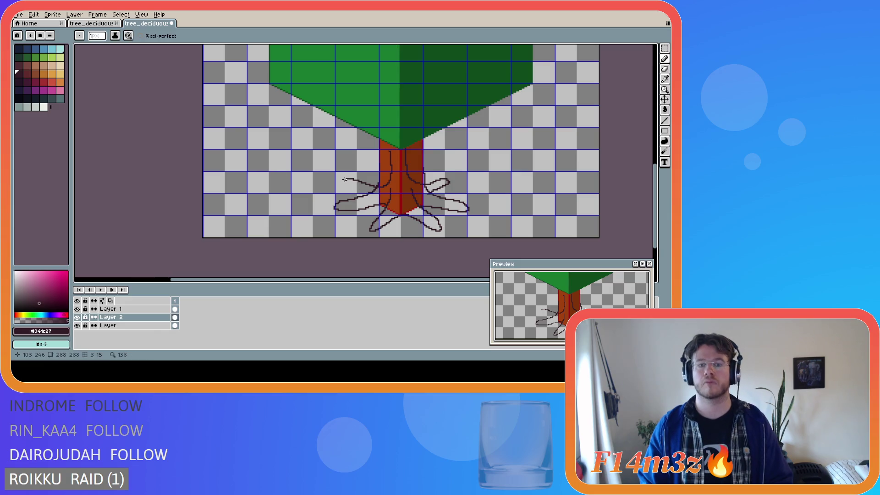
click(345, 180)
drag(352, 186, 365, 195)
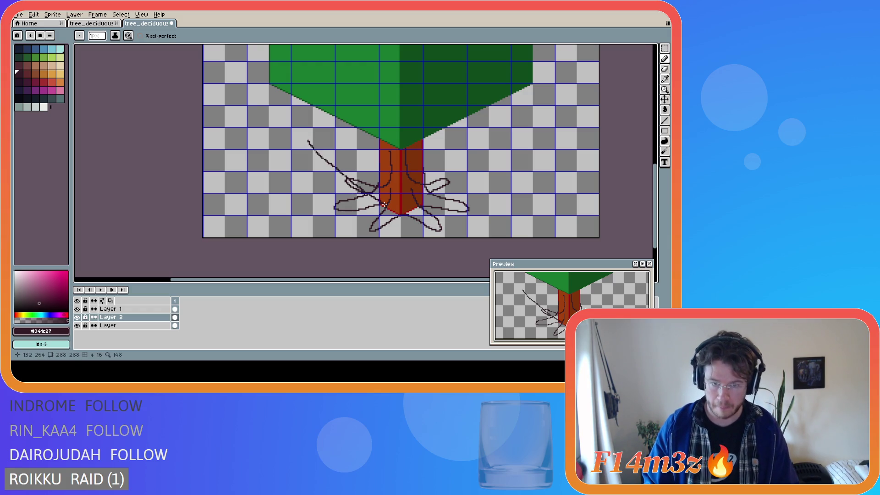
- Select the left part of the trunk and roots and drag it slightly right
key(m)
drag(323, 138, 401, 221)
drag(391, 189, 397, 187)
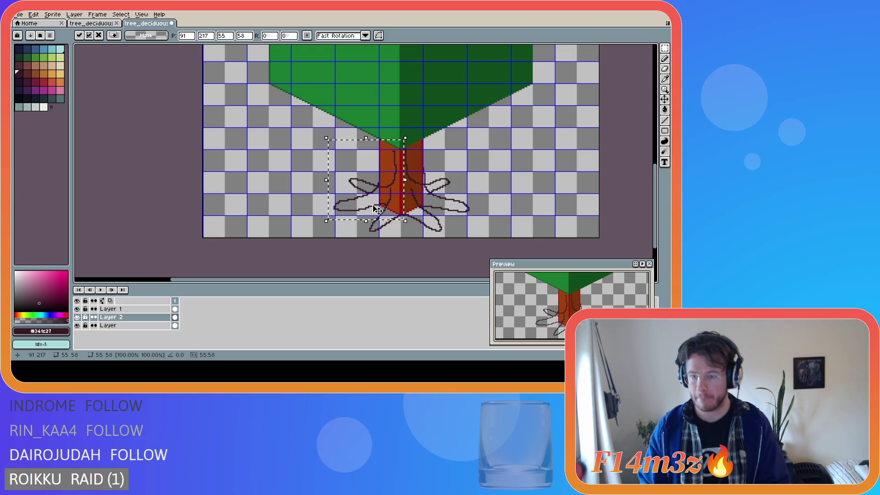
- Nudge the left trunk piece a net four pixels right with the arrow keys
key(Right)
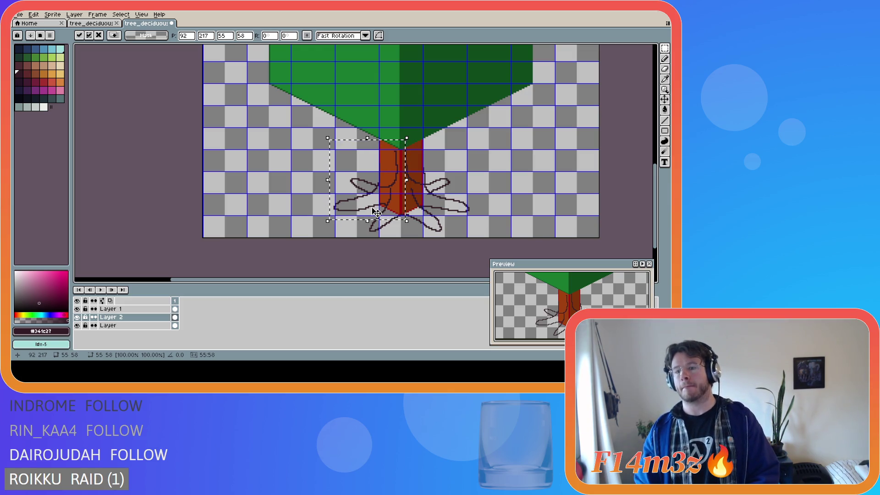
key(Down)
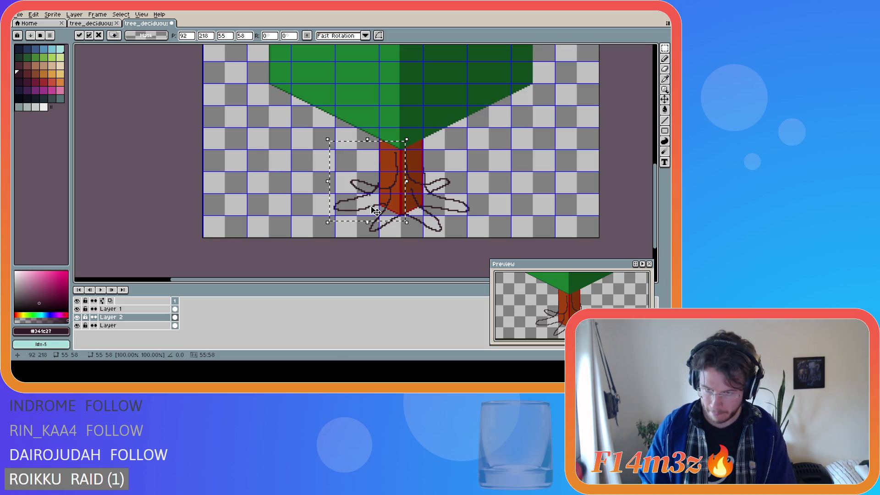
key(Up)
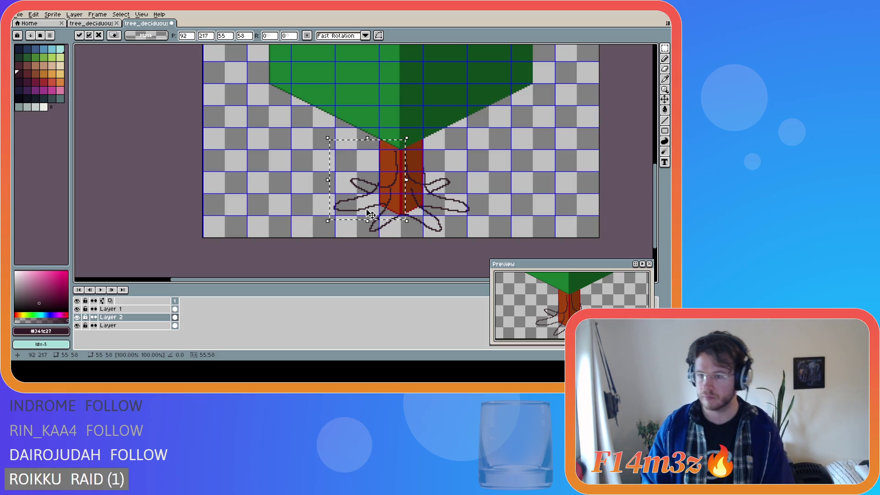
key(Right)
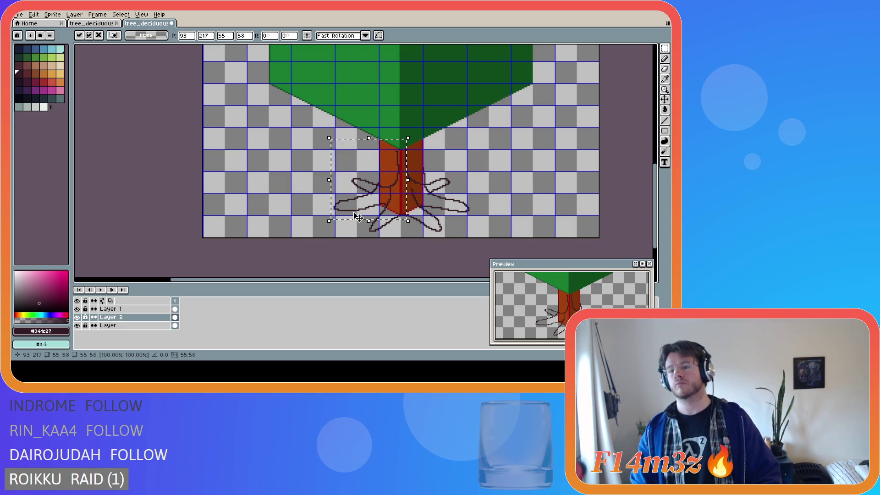
key(Right)
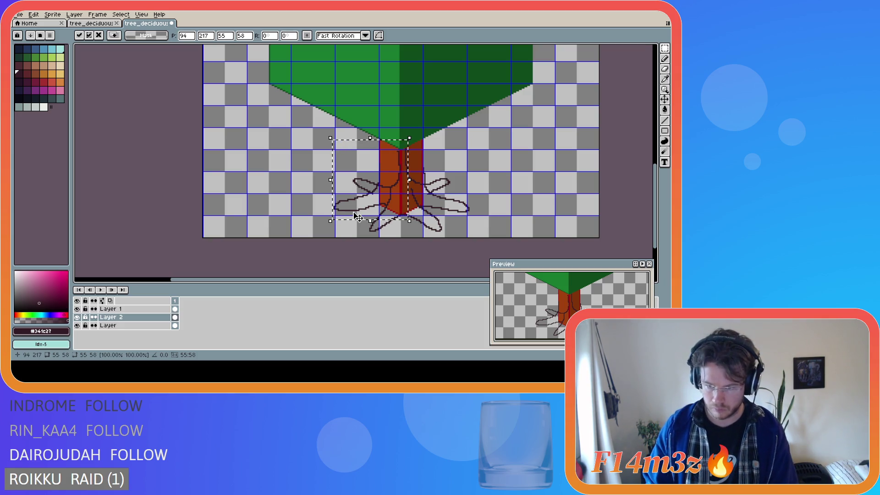
key(Down)
key(Up)
key(Right)
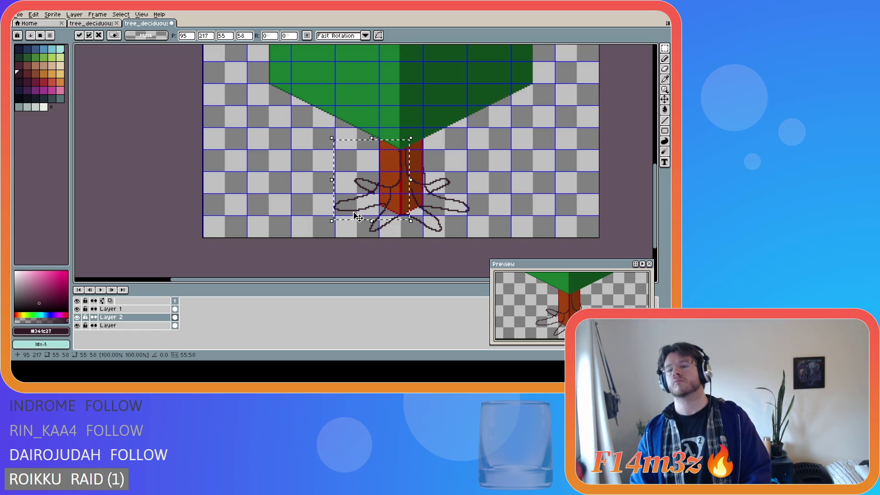
key(Left)
key(Right)
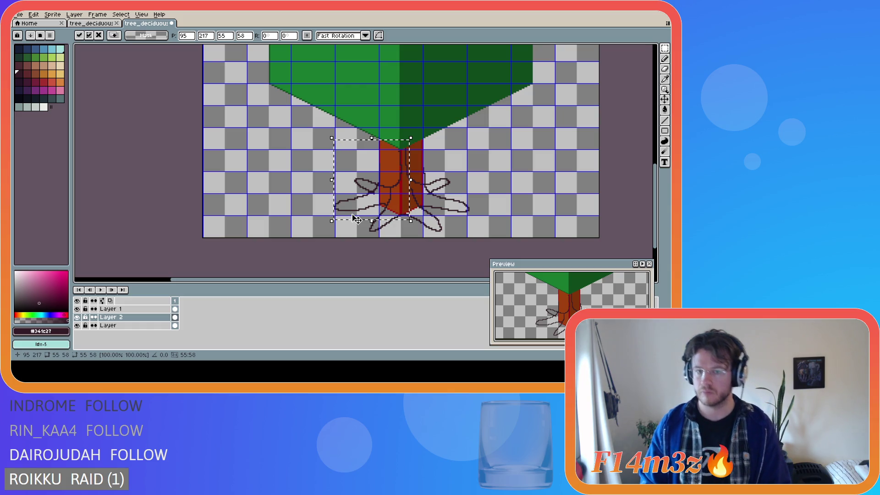
- Select the trunk's right side, test small nudges, and commit it in place
mouse_move(495, 123)
mouse_down()
mouse_move(448, 208)
mouse_move(402, 223)
mouse_up()
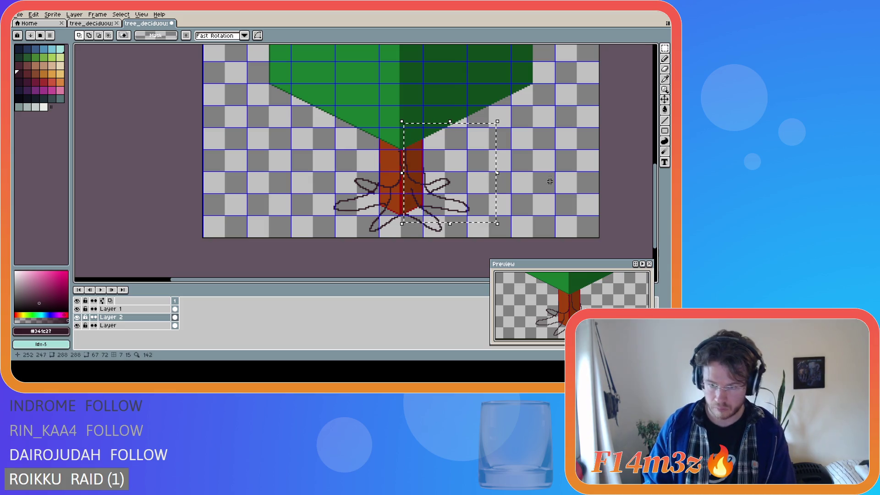
key(Left)
key(Down)
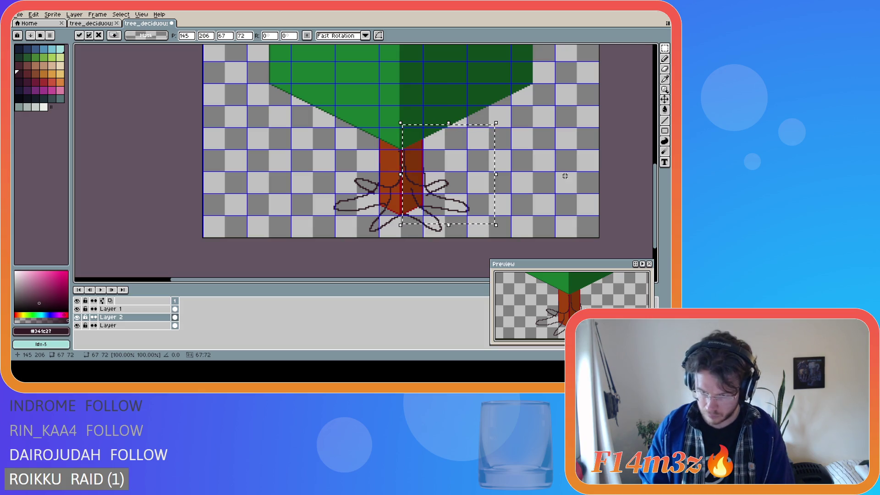
key(Up)
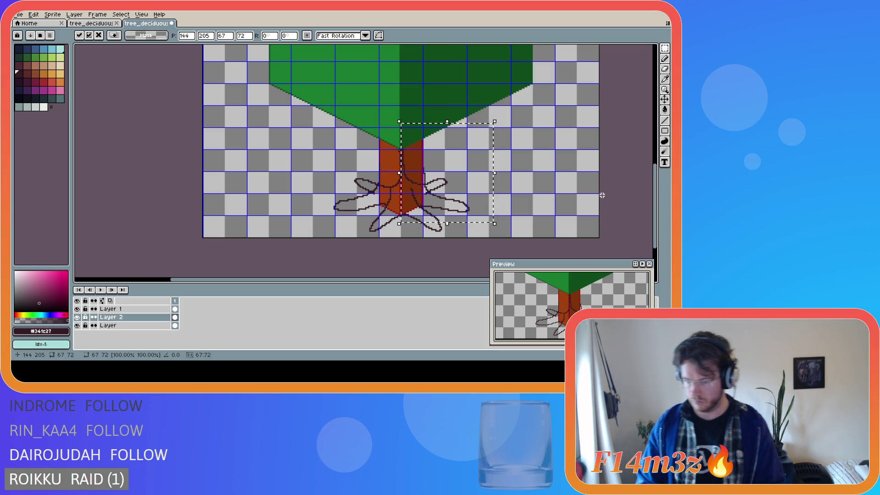
key(Right)
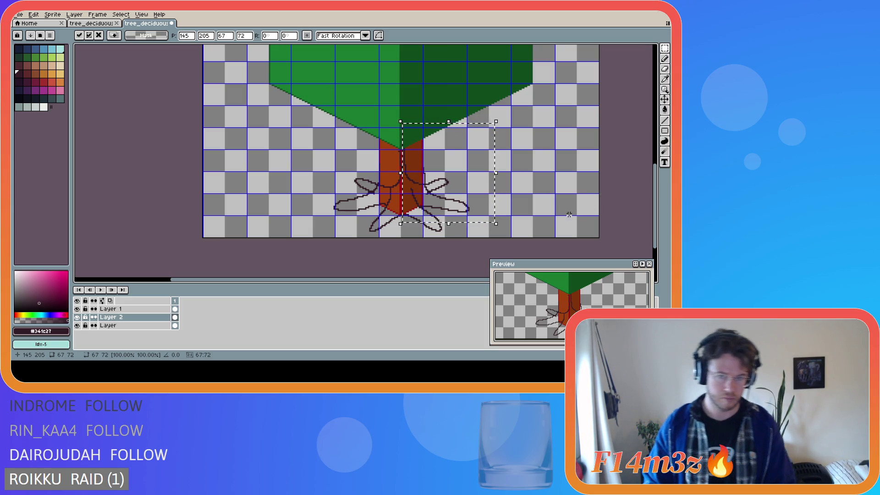
click(531, 201)
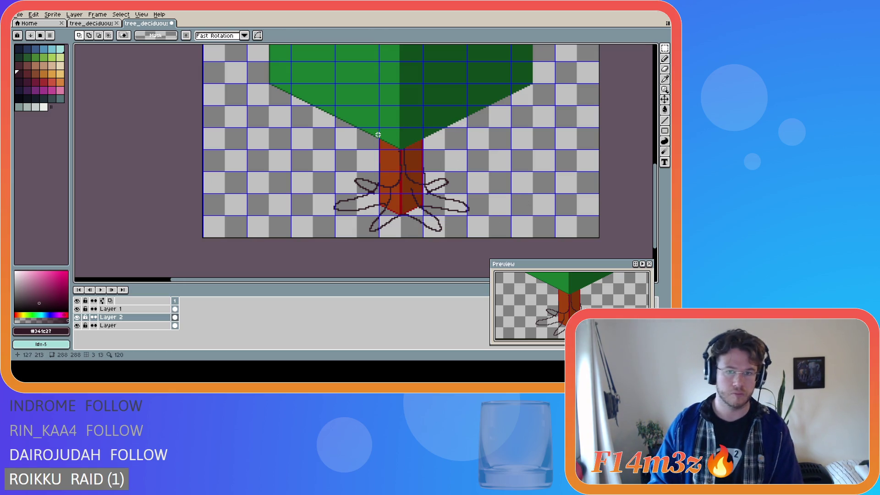
- Zoom in and draw a short Pencil stroke from the upper-left root loop to the trunk
drag(378, 134, 424, 212)
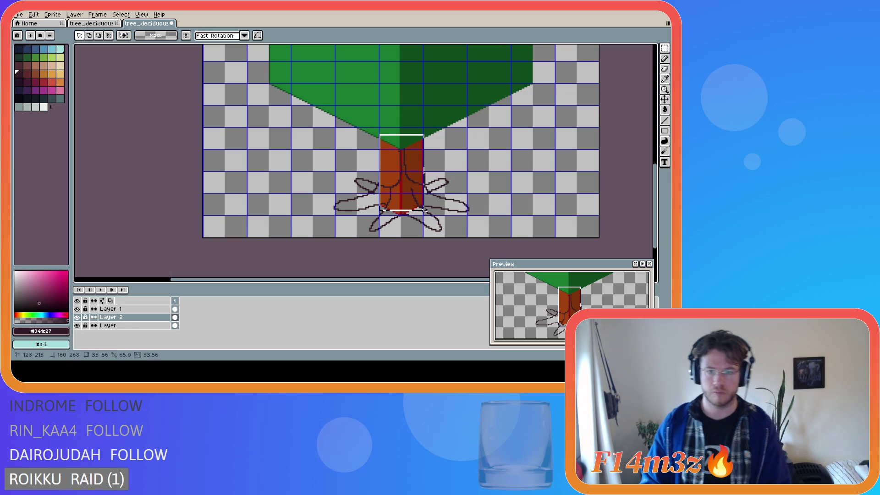
click(493, 194)
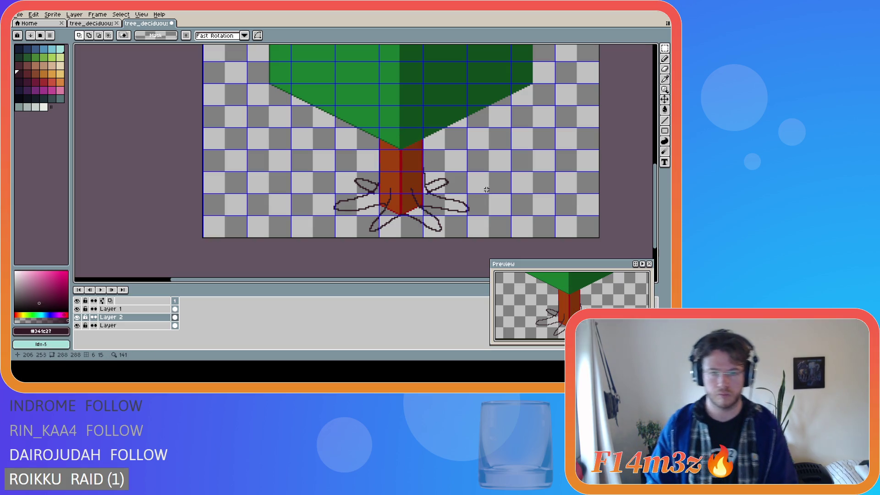
scroll(395, 205, up, 2)
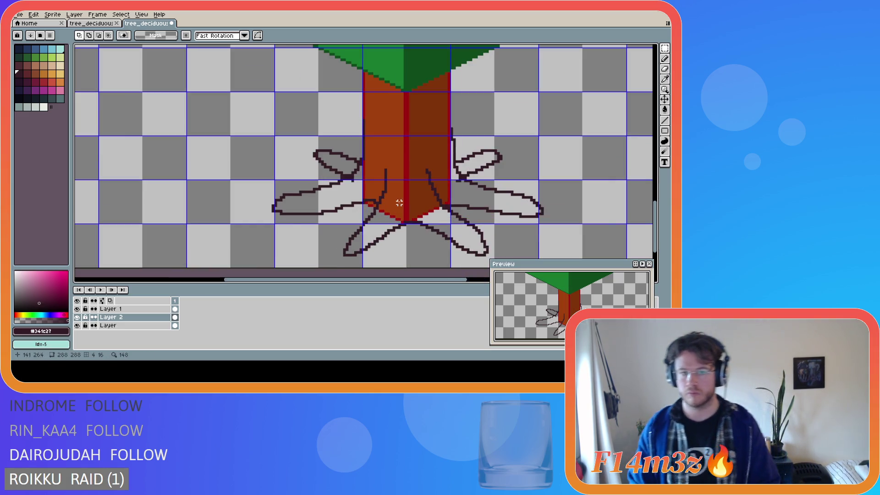
key(b)
drag(347, 178, 354, 175)
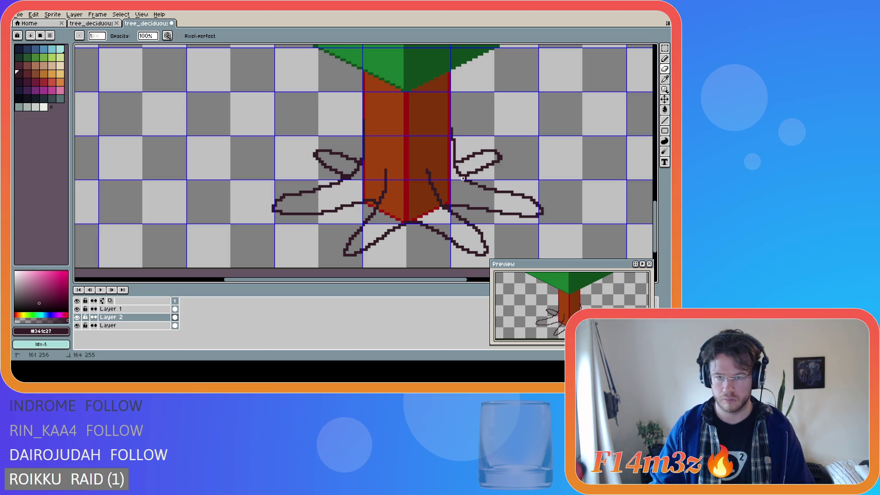
scroll(460, 212, down, 1)
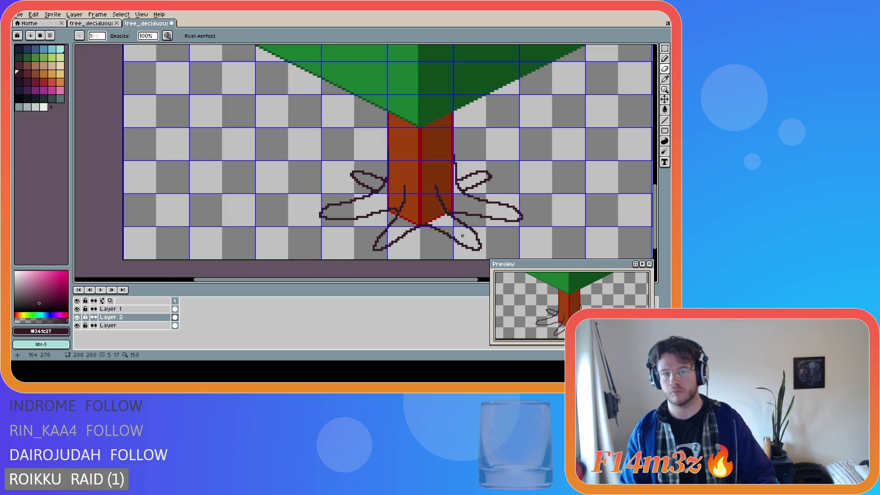
scroll(460, 236, down, 1)
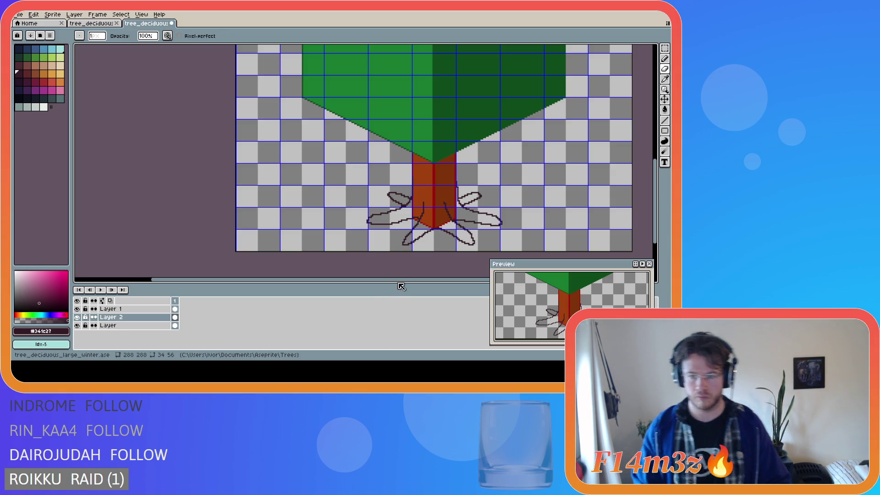
scroll(495, 216, up, 1)
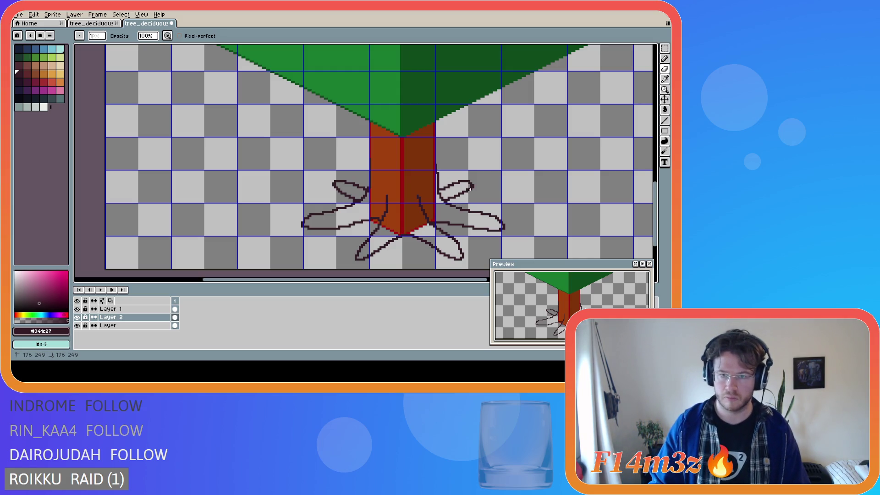
key(ctrl)
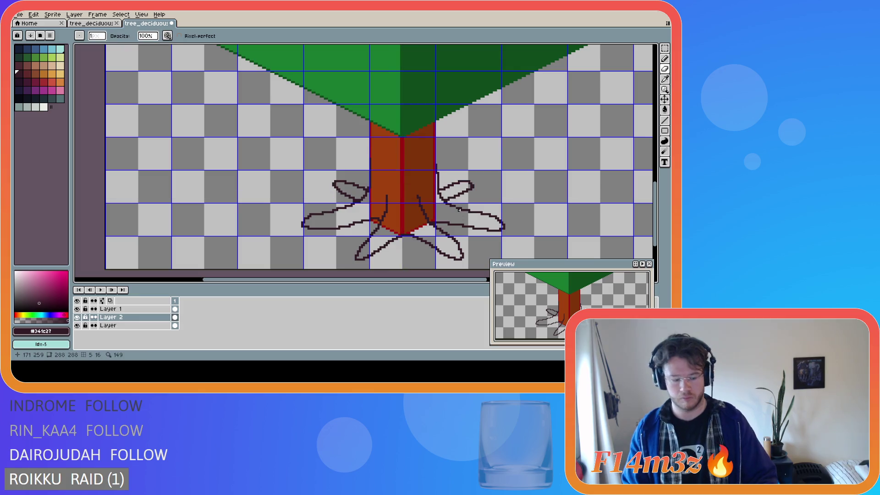
key(m)
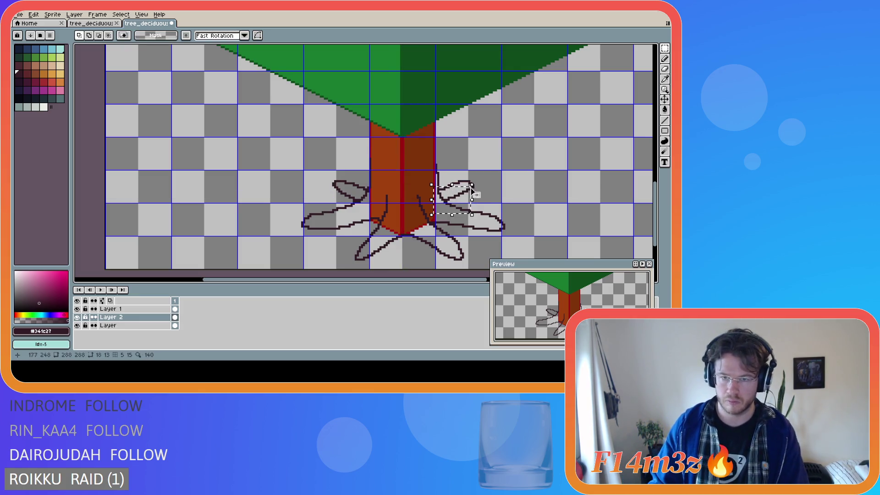
- Erase the right root loop's lower stroke and redraw its closing lower edge
drag(439, 213, 480, 188)
key(Delete)
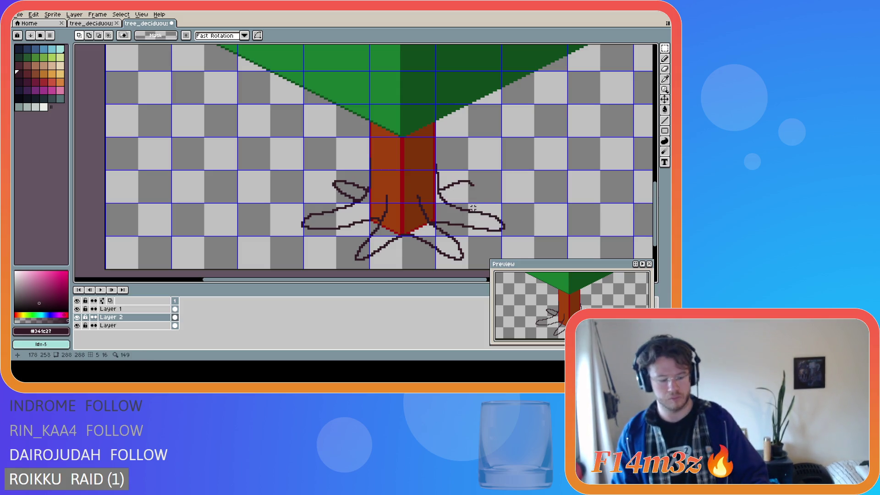
key(b)
drag(472, 183, 445, 200)
- Add a dark stroke along the right root's upper loop
key(ctrl)
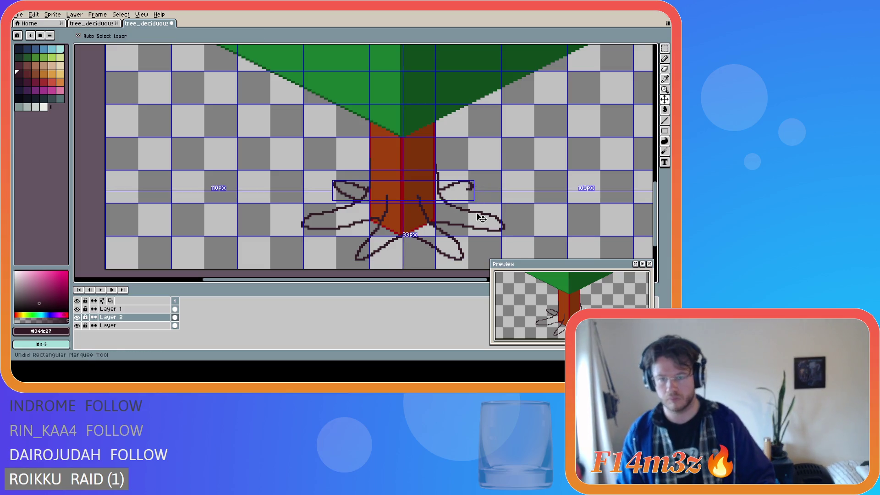
key(ctrl+shift+d)
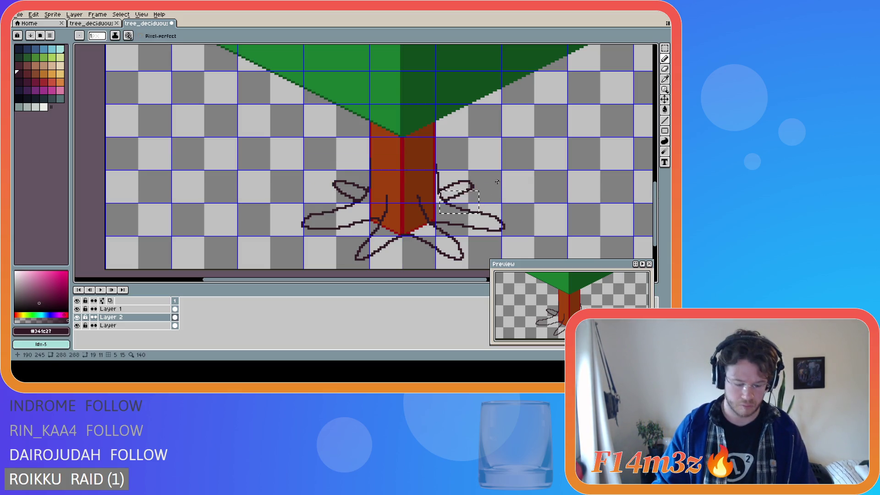
key(m)
click(541, 208)
key(b)
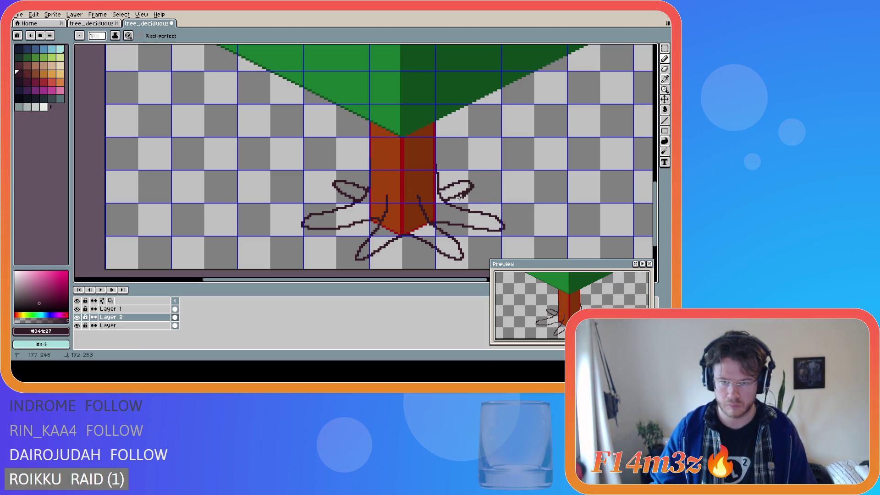
drag(465, 194, 445, 204)
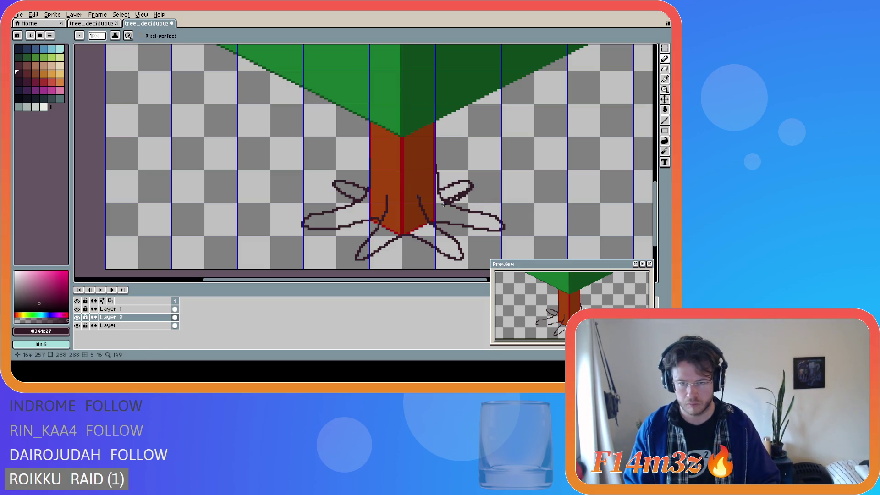
scroll(453, 205, up, 1)
key(shift)
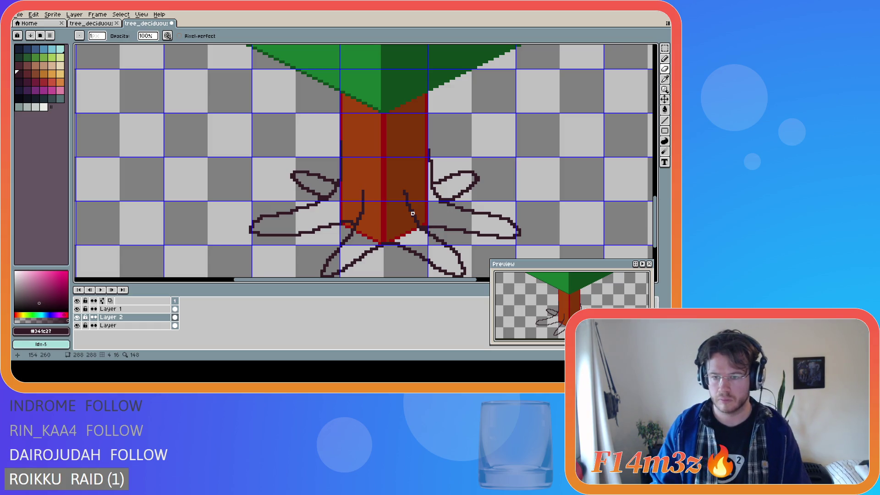
key(v)
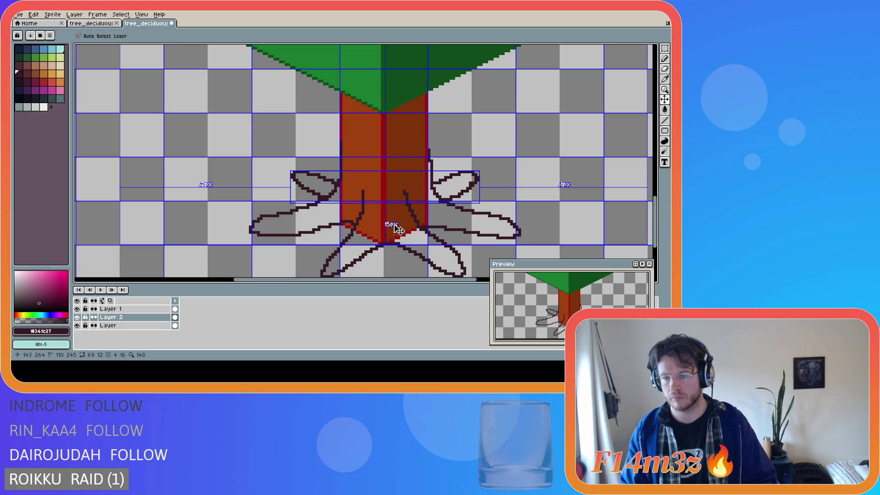
key(b)
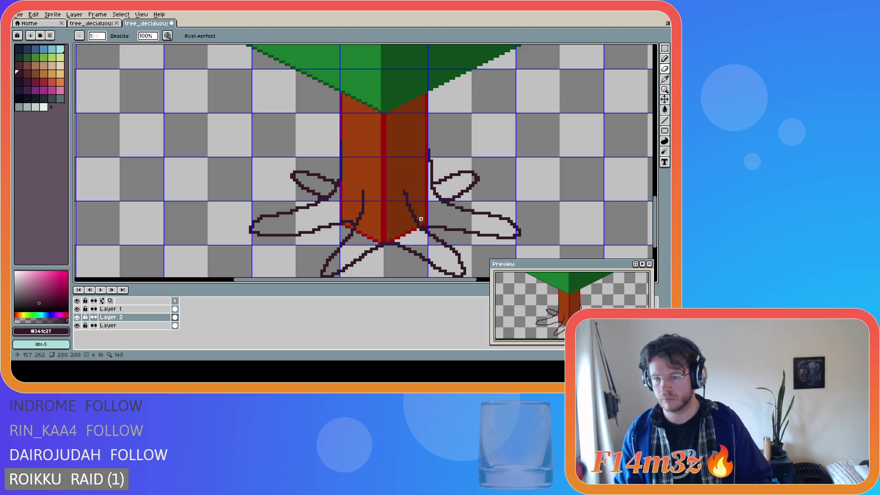
key(ctrl+z)
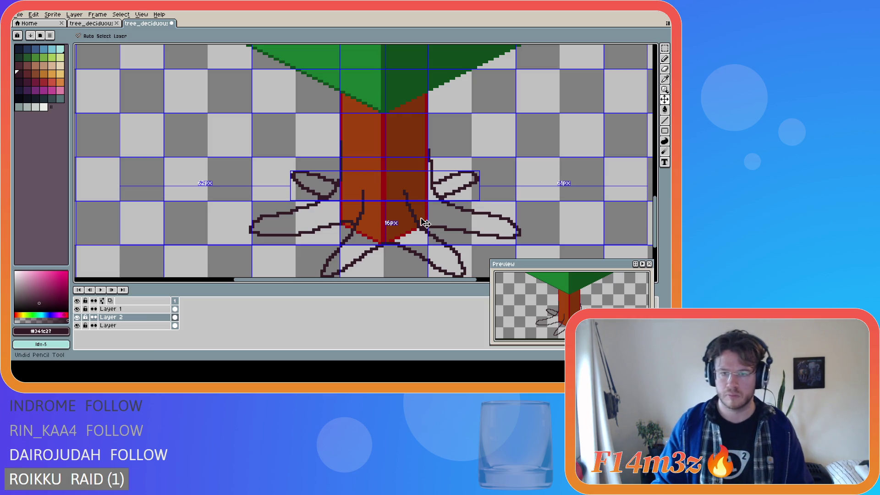
click(475, 182)
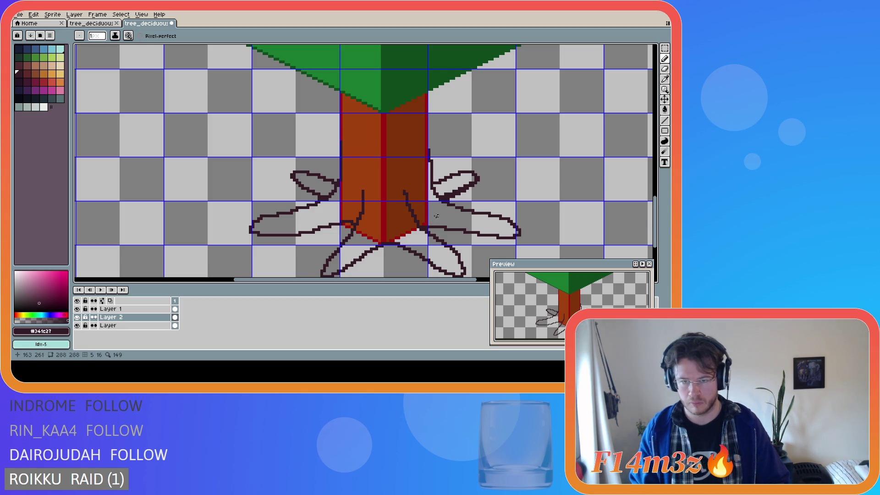
key(e)
drag(440, 196, 462, 188)
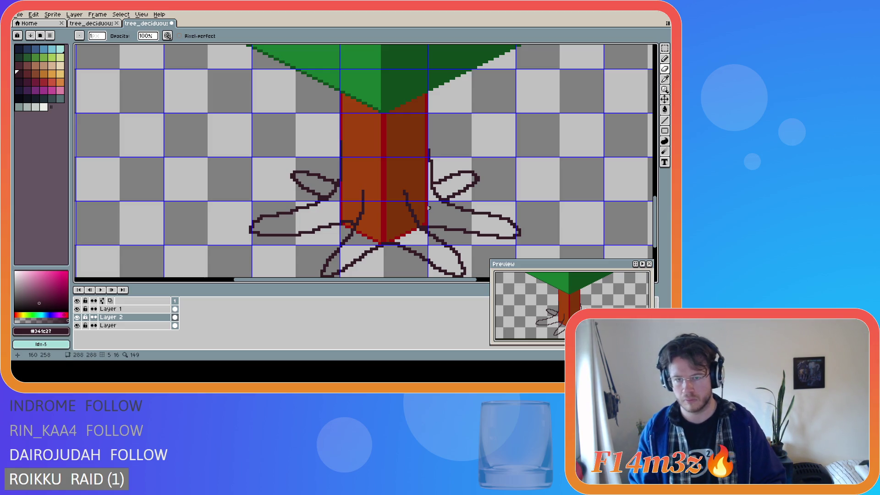
key(ctrl+z)
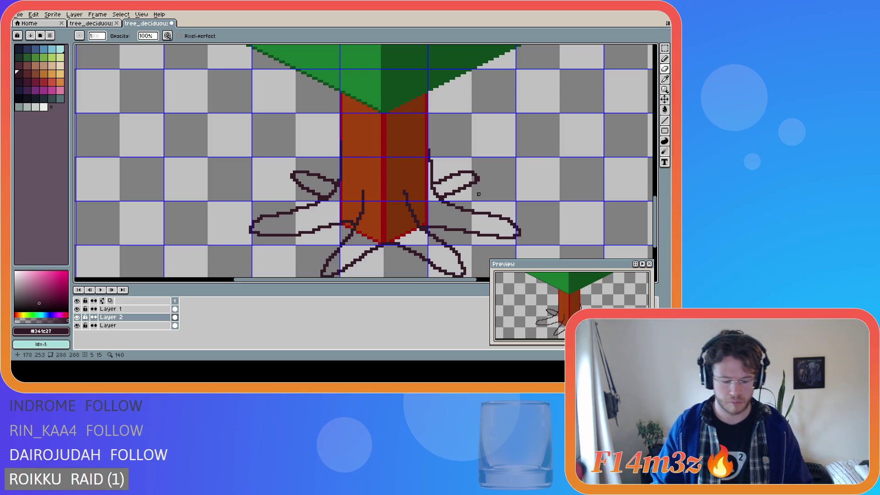
- Try and undo jagged strokes in the right root loop, then thicken its outline with a line
key(e)
drag(477, 181, 442, 201)
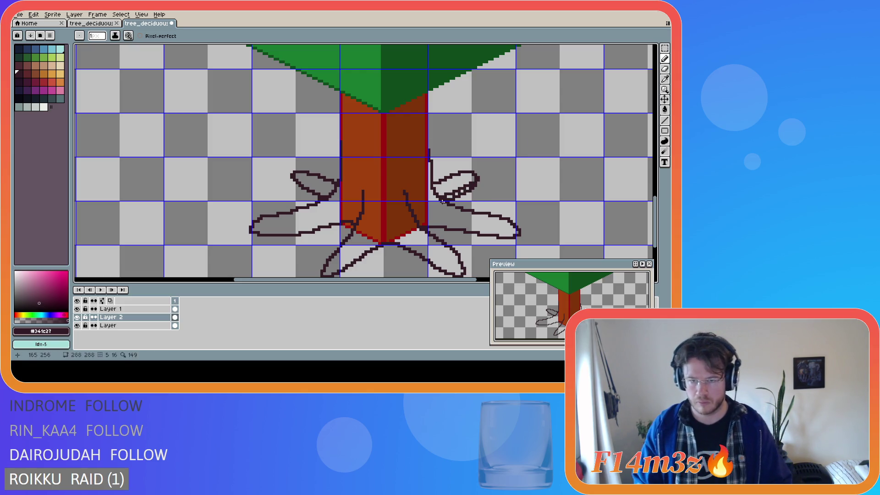
key(ctrl+z)
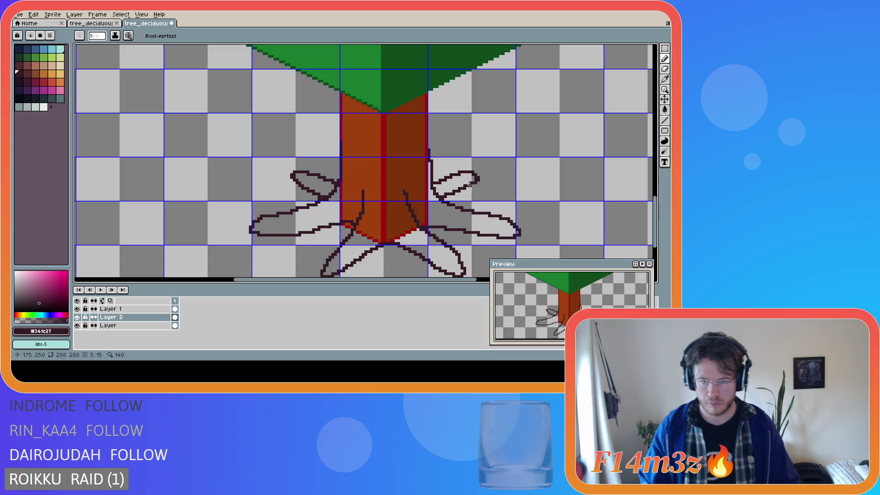
drag(475, 182, 445, 200)
key(ctrl+z)
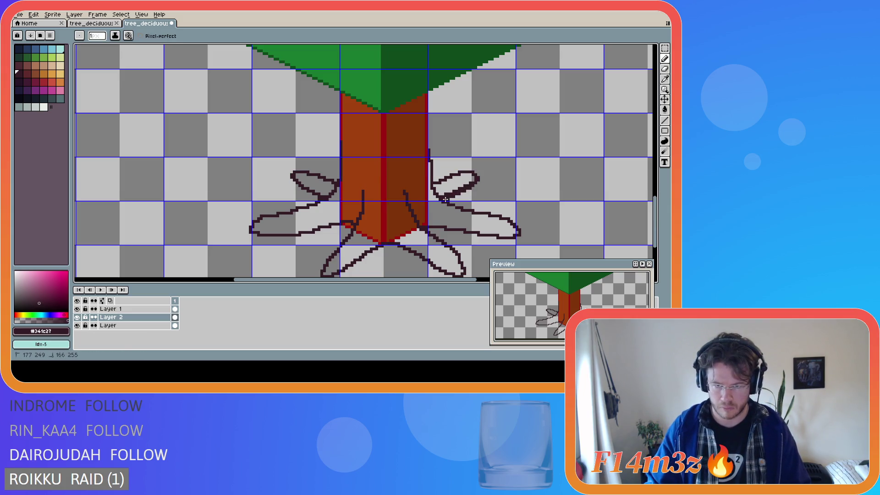
click(476, 182)
drag(476, 182, 453, 196)
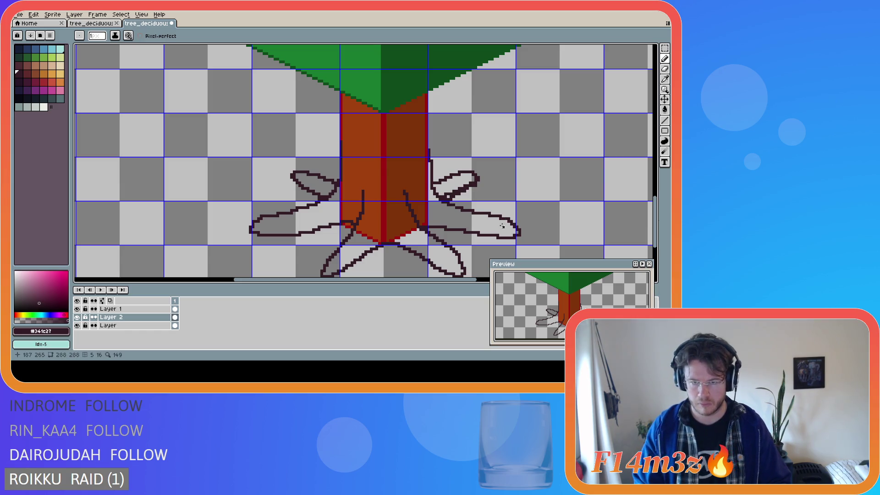
- Add tiny line touch-ups to the right root outline, then marquee-select the right root area
key(l)
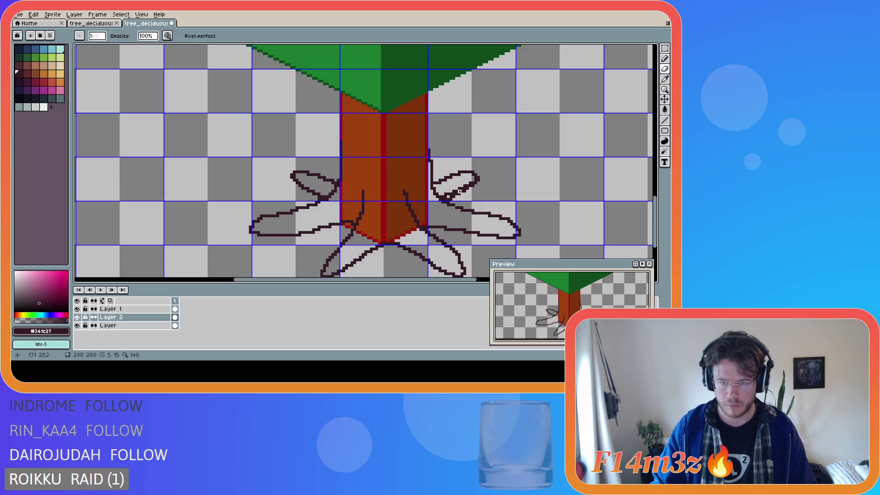
drag(443, 196, 445, 197)
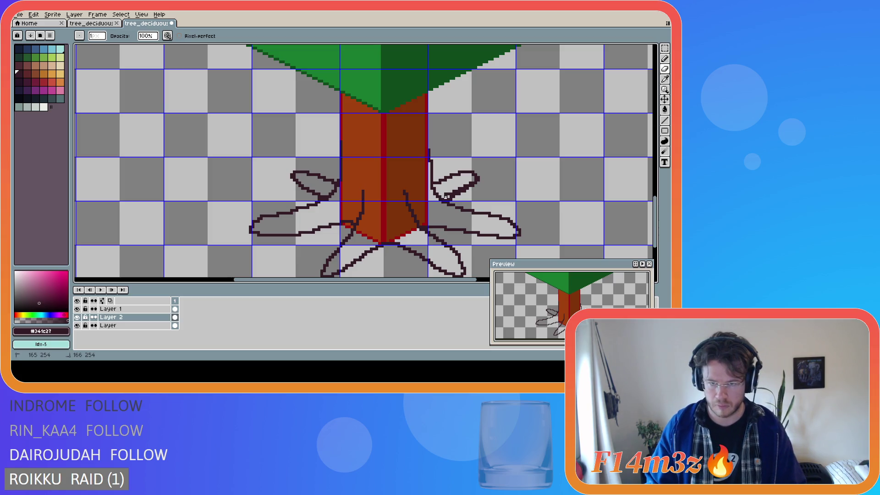
key(v)
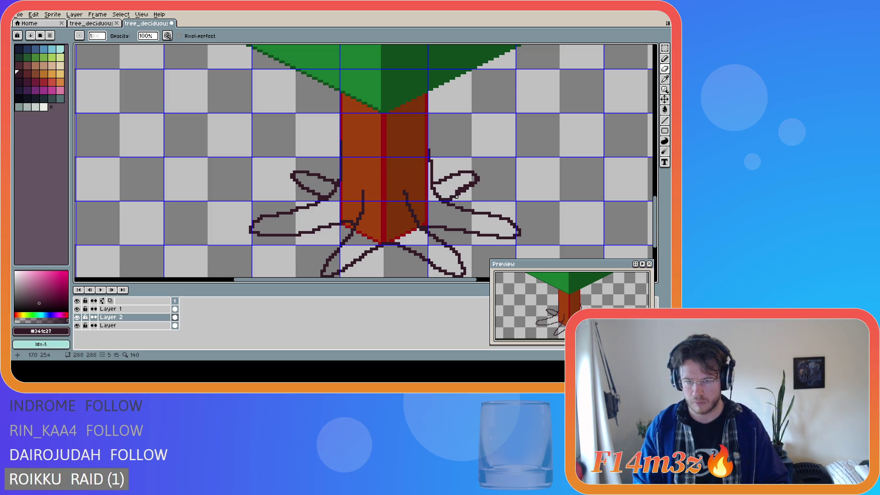
key(l)
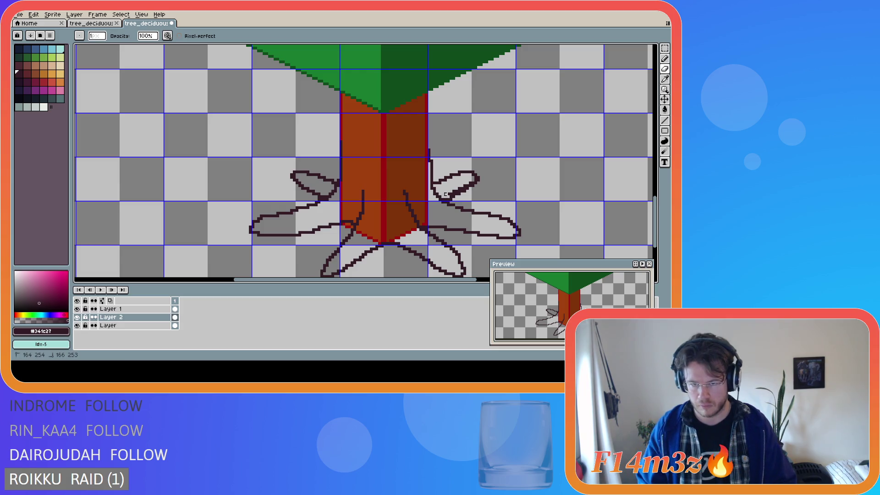
click(451, 192)
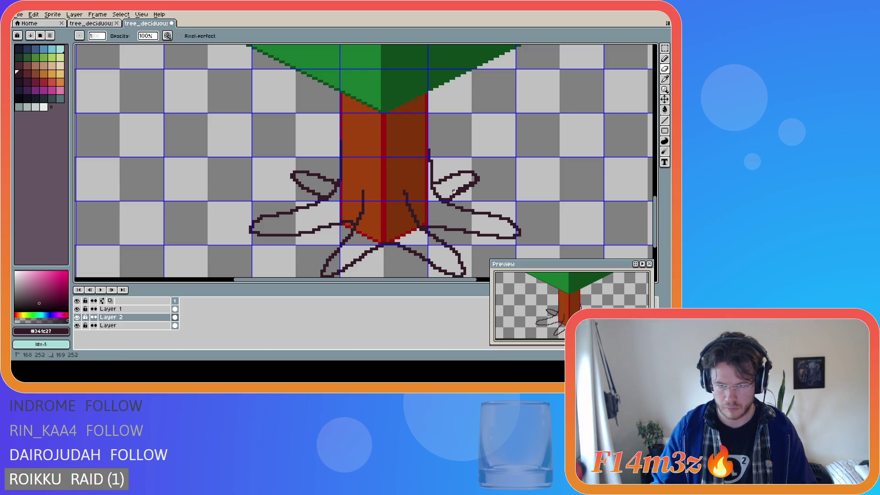
drag(457, 191, 458, 190)
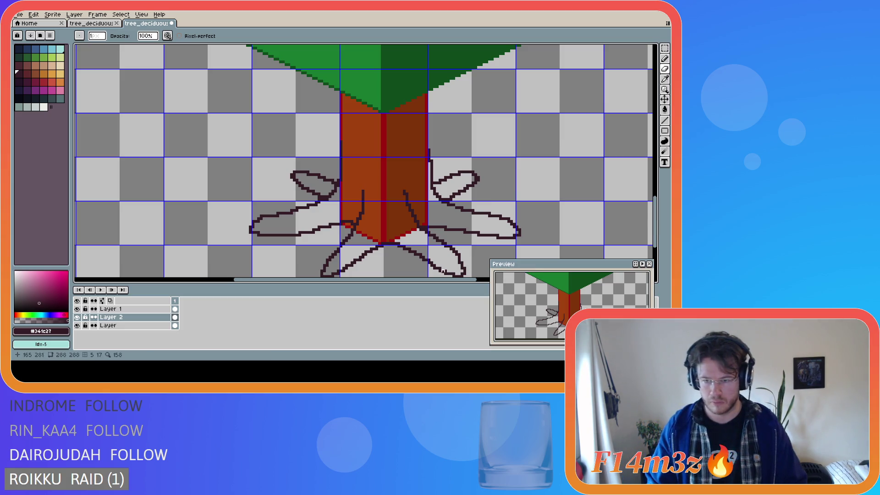
drag(325, 197, 322, 197)
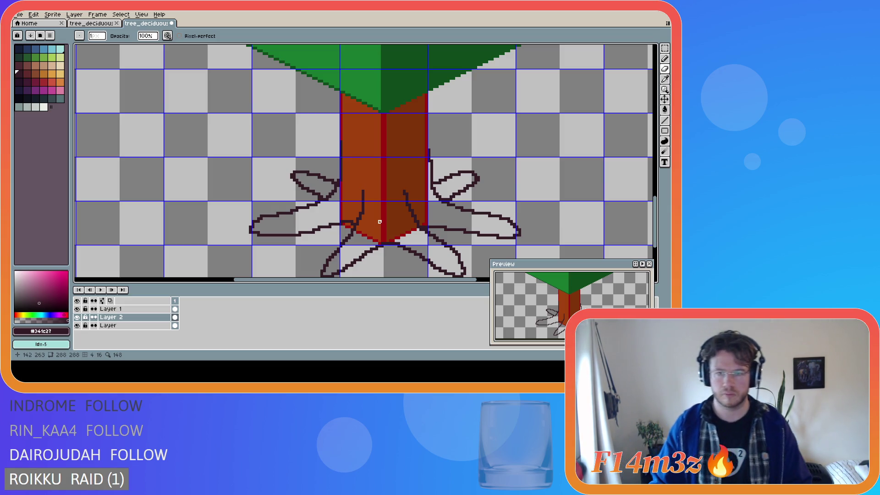
key(m)
drag(420, 144, 490, 228)
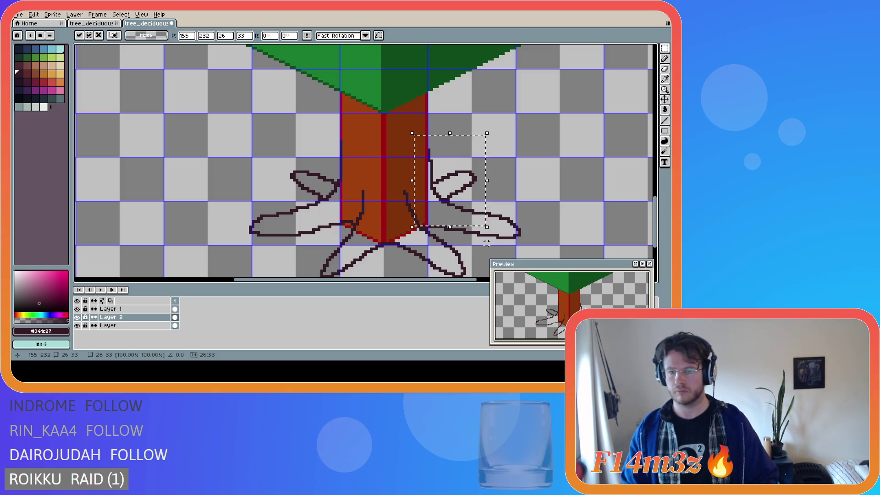
- Commit the selection and nudge the right root one pixel left toward the trunk
key(Return)
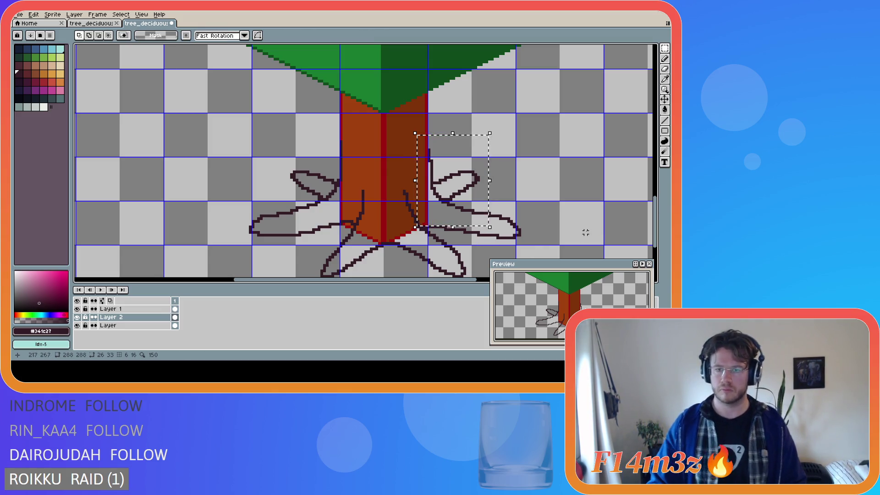
key(ctrl+z)
key(ctrl+y)
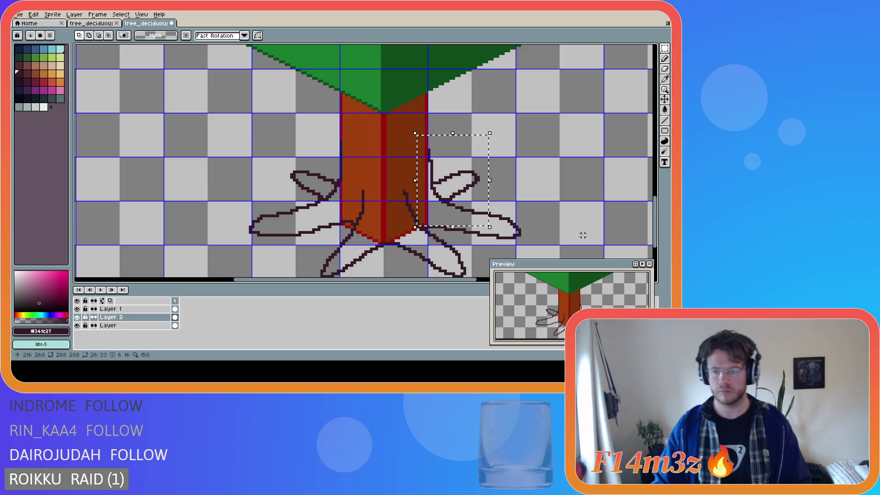
key(Left)
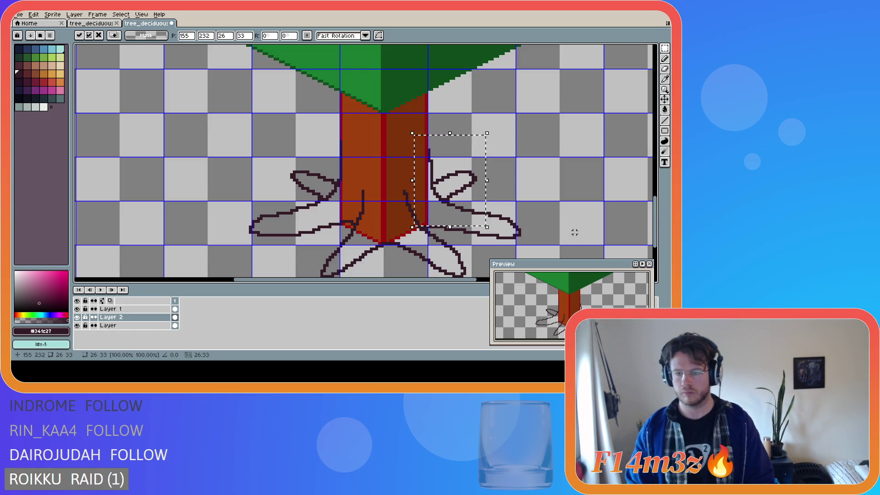
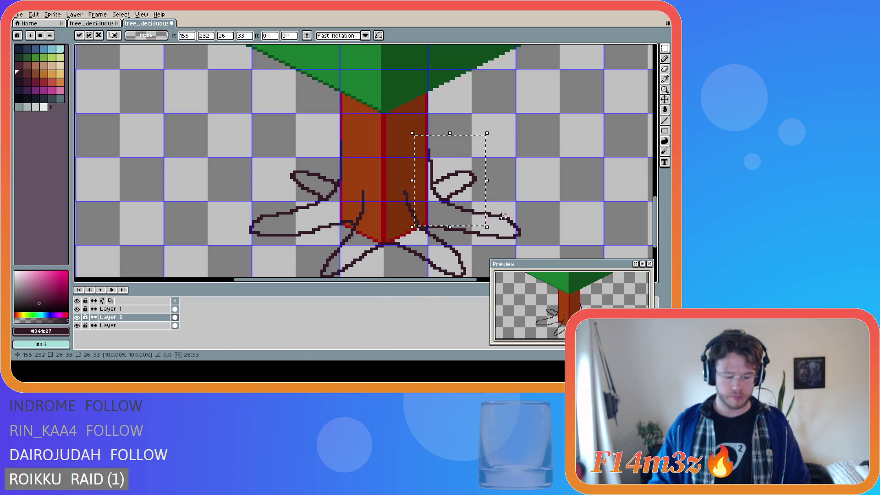
- Commit the moved right-hand roots beside the trunk and scroll the canvas down slightly
click(540, 191)
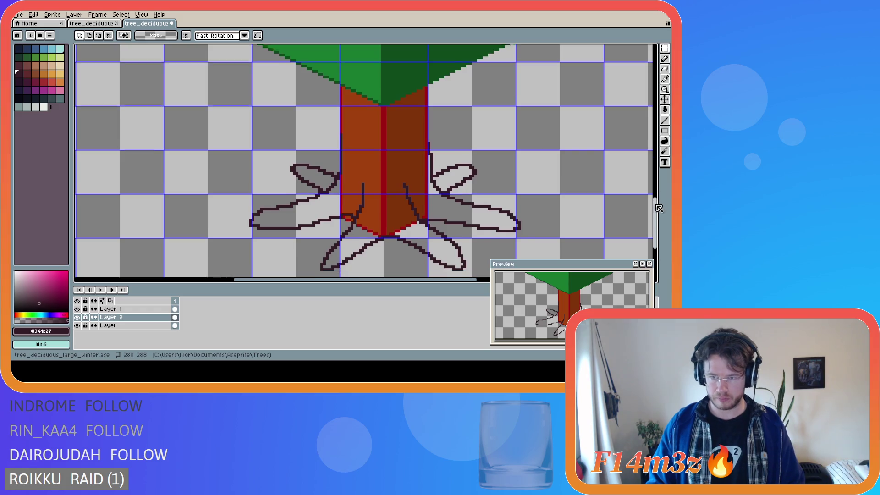
drag(655, 220, 655, 227)
- Draw a new closed root loop down-left from the trunk with the Pencil on Layer 1
key(b)
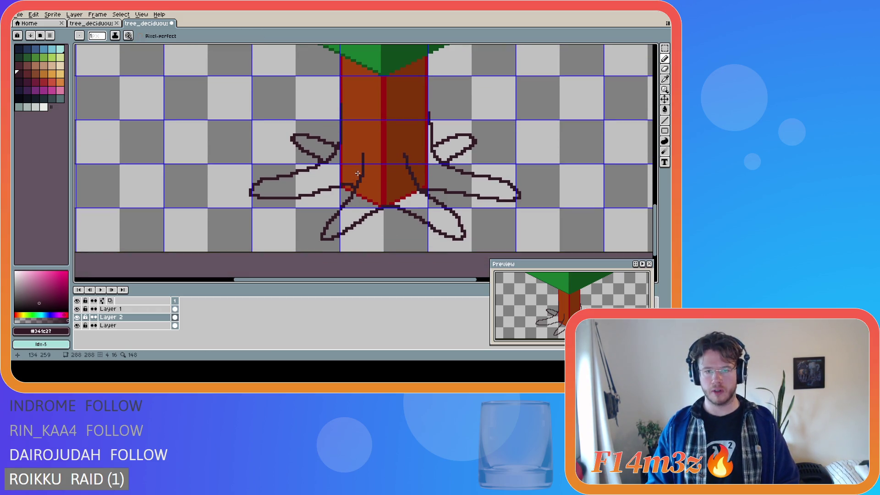
key(alt+Up)
drag(363, 173, 311, 236)
drag(311, 239, 336, 240)
- Erase stray outline pixels along the trunk's lower-left edge and below it
key(b)
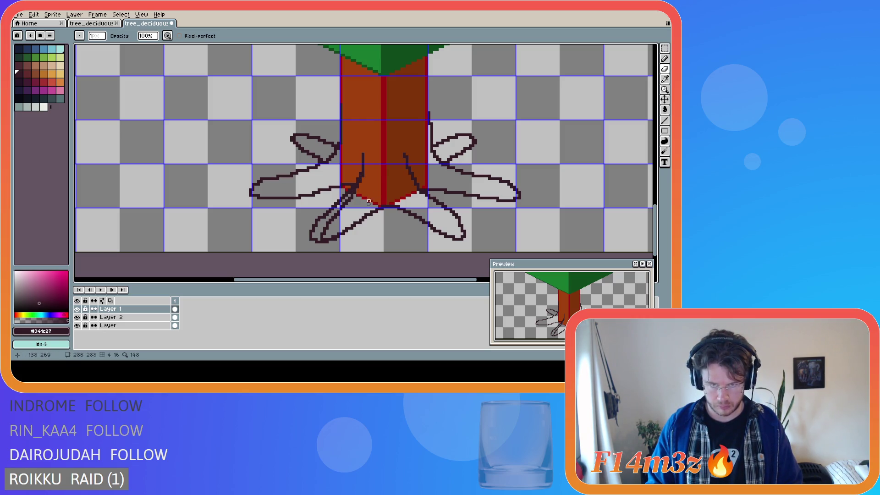
click(360, 190)
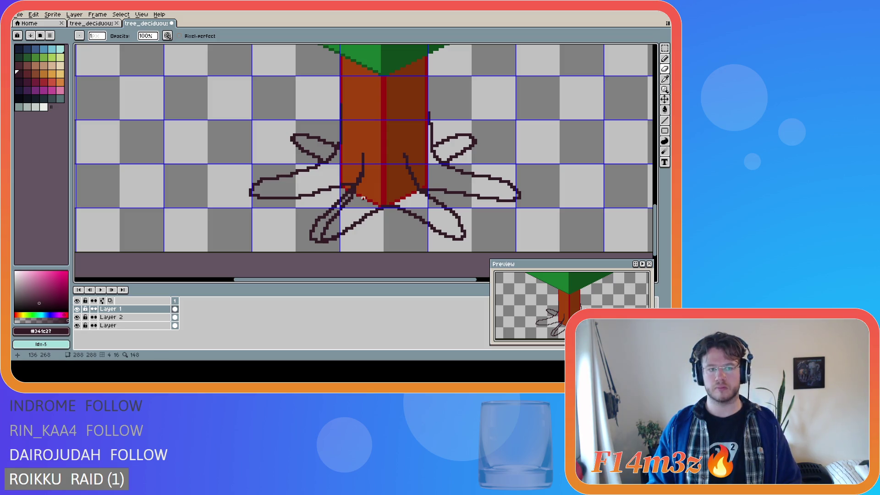
drag(354, 197, 343, 207)
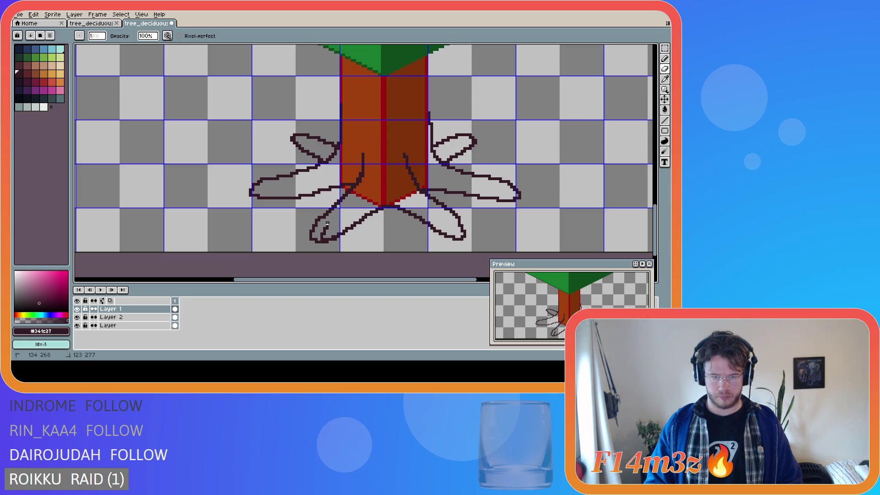
drag(325, 229, 338, 235)
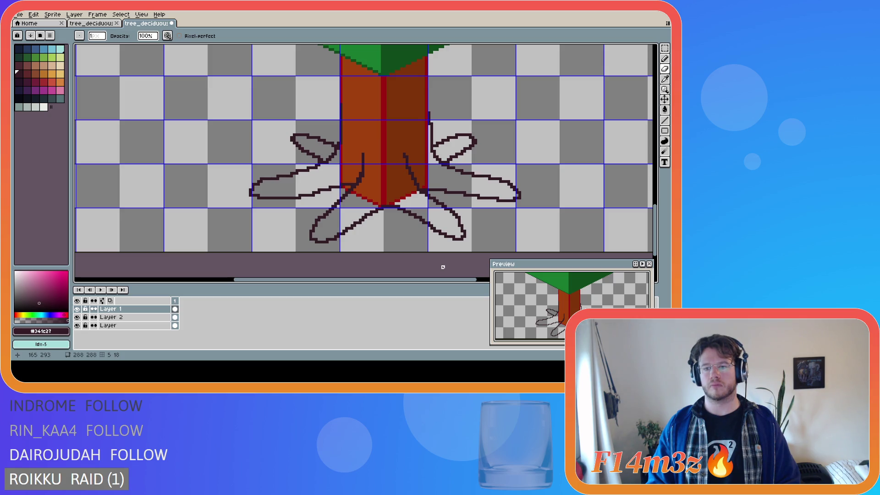
key(ctrl)
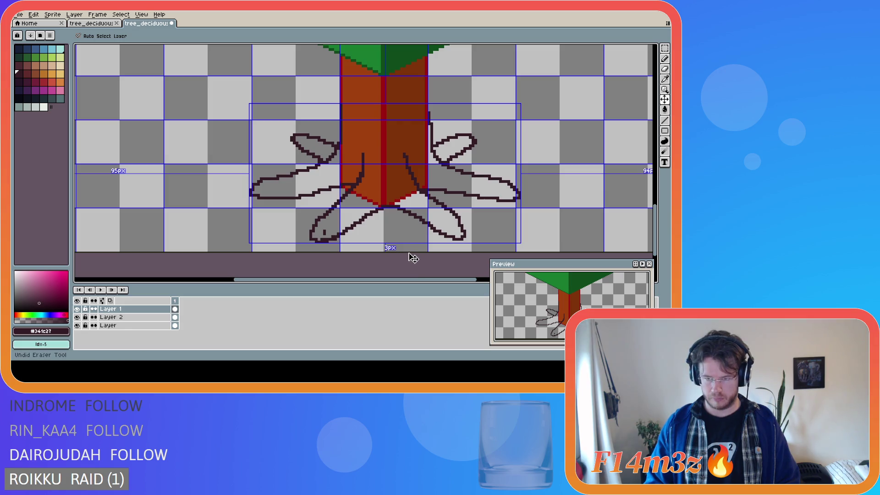
- Reapply the erase that removes the doubled outline, then trial new lower-left root lines
key(ctrl+z)
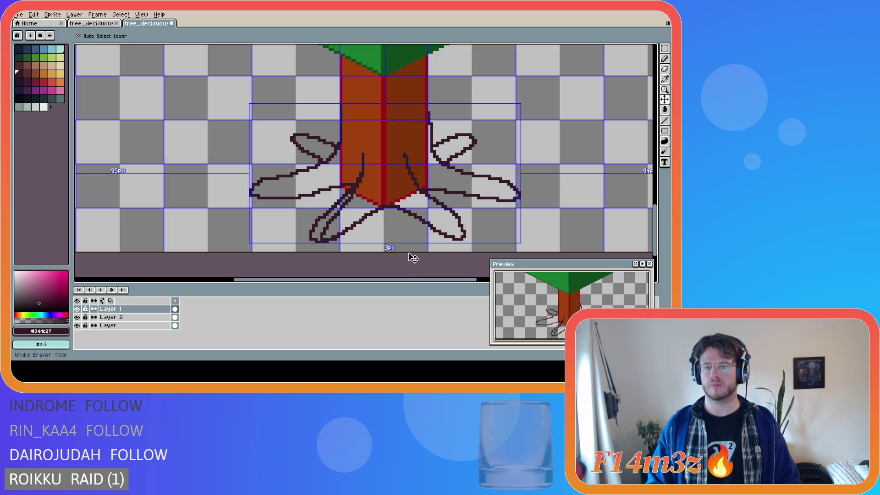
key(ctrl+y)
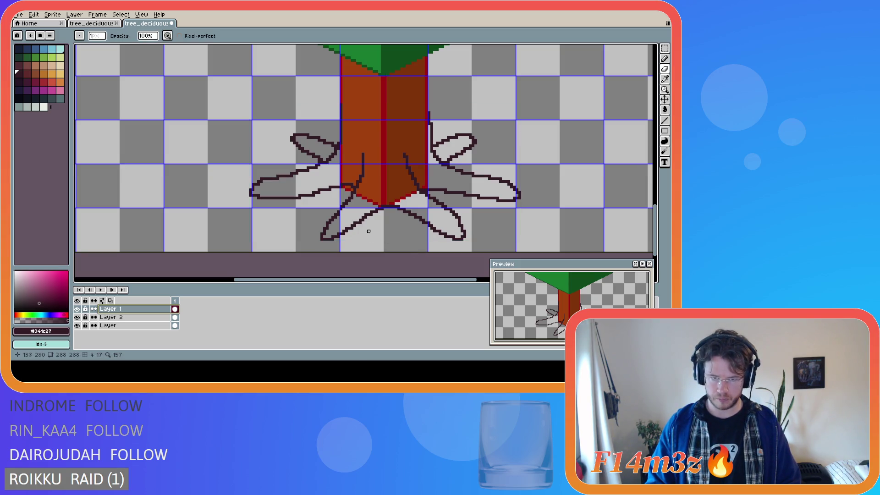
key(e)
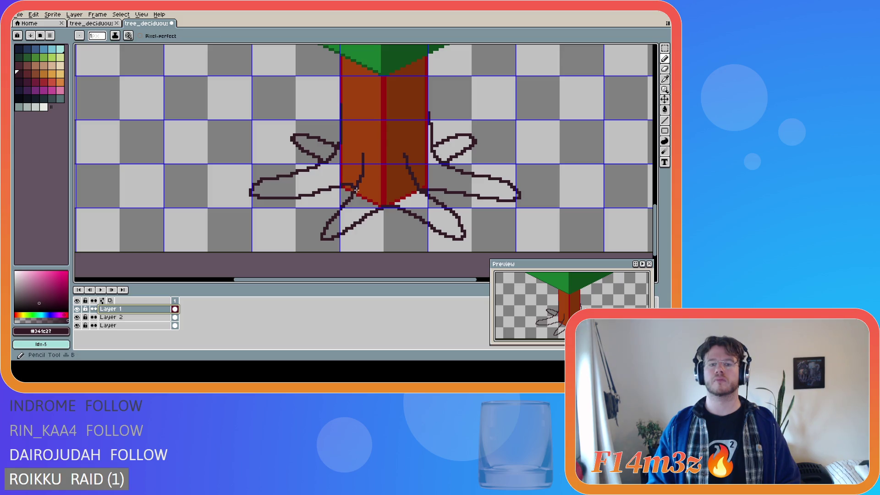
mouse_move(363, 168)
mouse_down()
mouse_move(302, 225)
mouse_move(321, 236)
mouse_move(384, 205)
mouse_up()
key(ctrl+z)
key(ctrl+z)
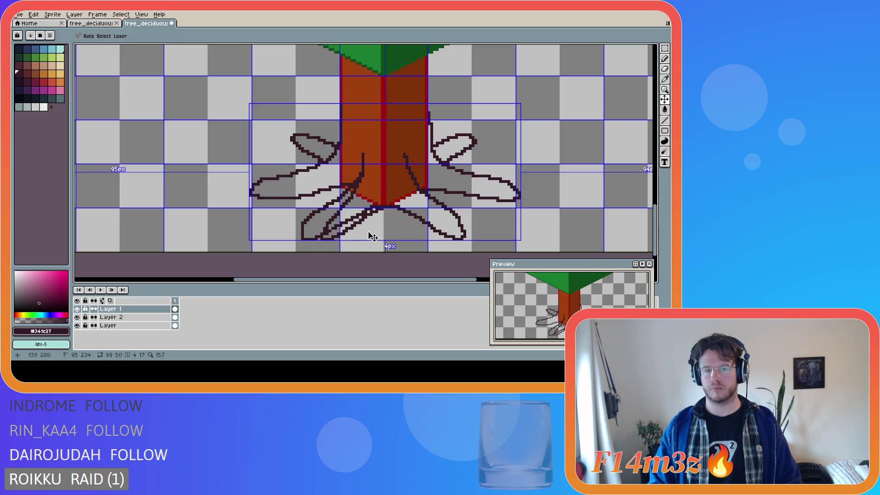
mouse_move(363, 157)
mouse_down()
mouse_move(339, 201)
mouse_move(298, 230)
mouse_move(321, 247)
mouse_up()
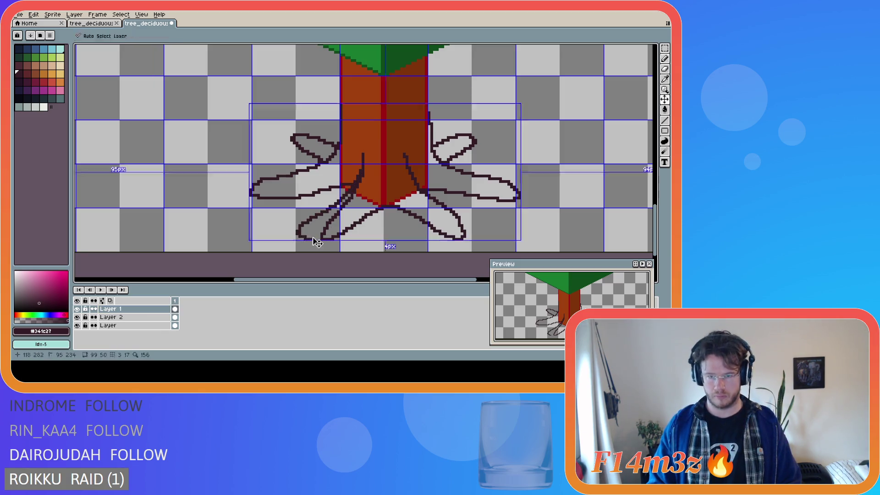
key(ctrl+z)
- Try more lower-left root lines and a closing stroke, undoing them to keep one outline
mouse_move(363, 159)
mouse_down()
mouse_move(343, 200)
mouse_move(300, 233)
mouse_move(305, 239)
mouse_move(386, 207)
mouse_up()
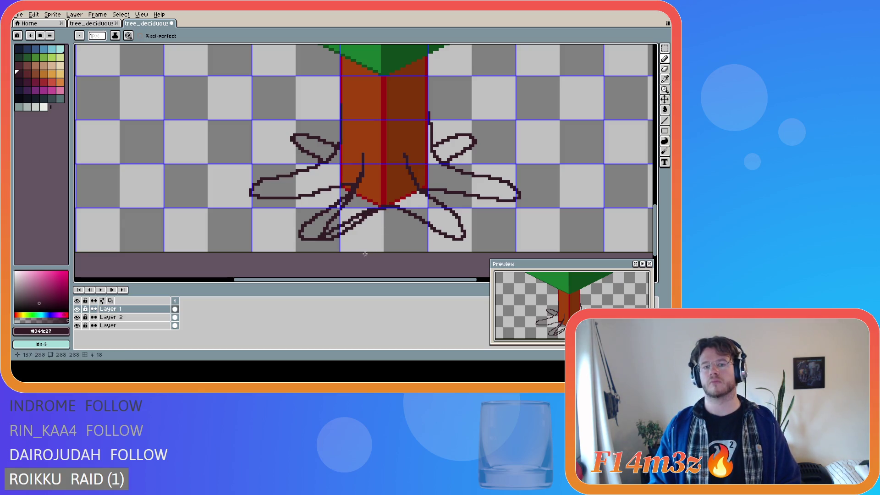
key(v)
key(ctrl+z)
key(b)
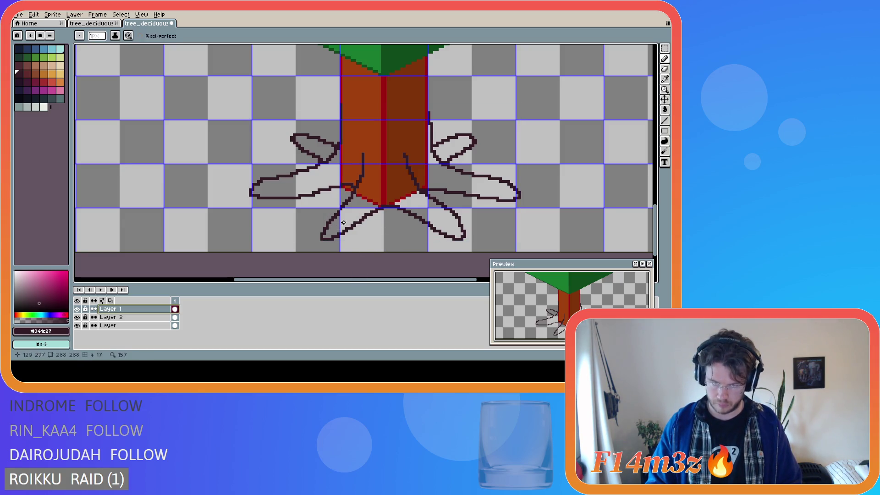
drag(363, 164, 304, 236)
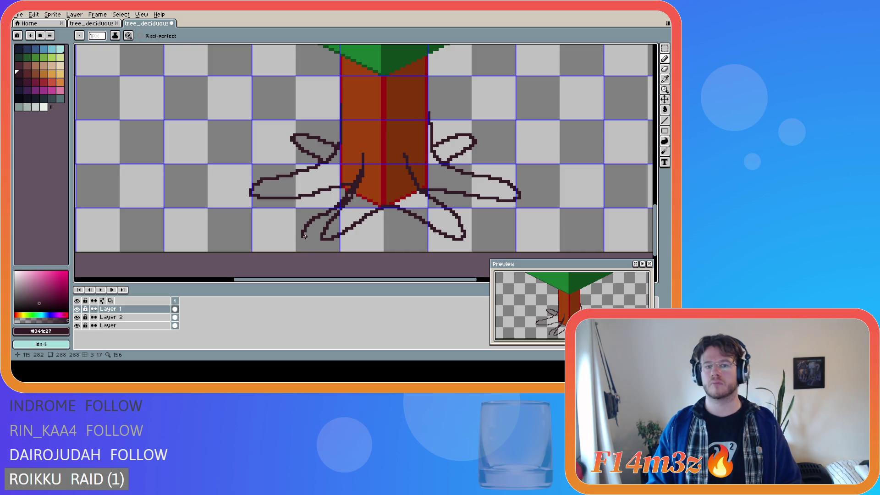
key(v)
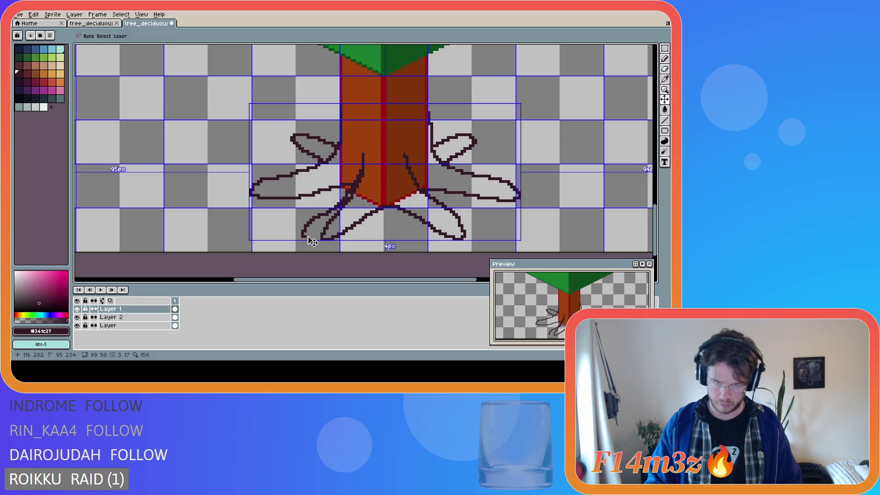
key(ctrl)
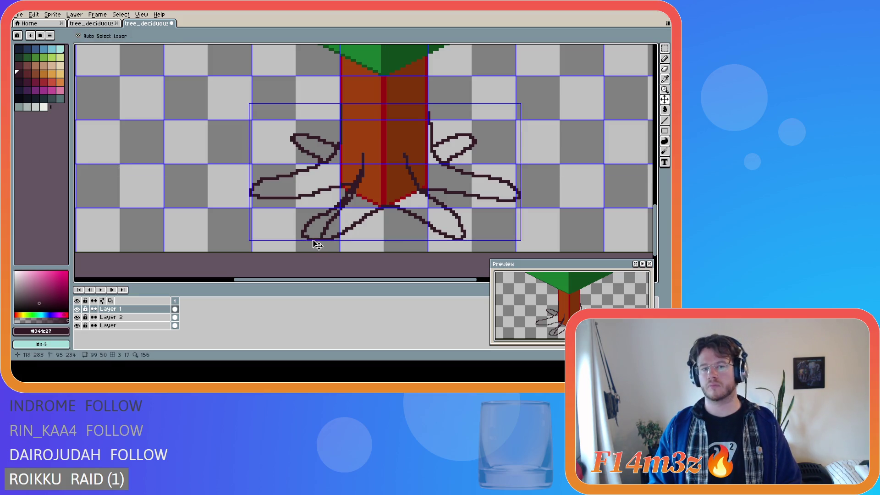
key(ctrl)
drag(302, 237, 382, 207)
key(ctrl)
key(ctrl+z)
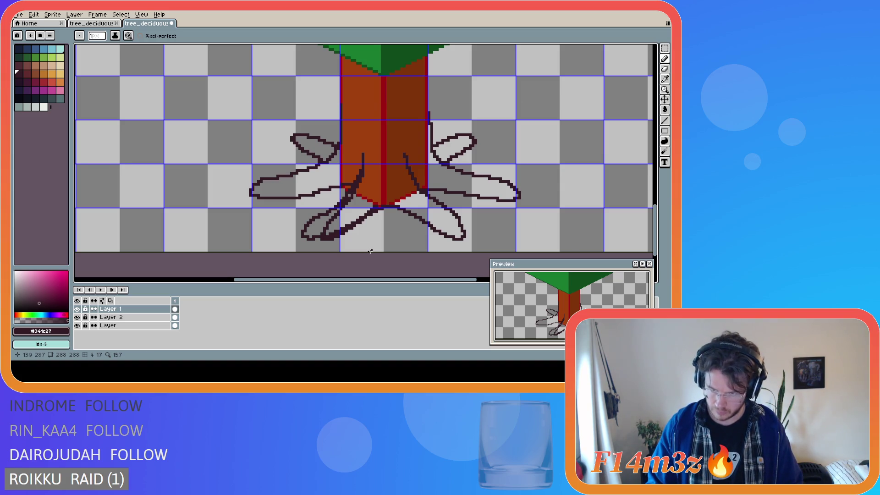
key(ctrl+z)
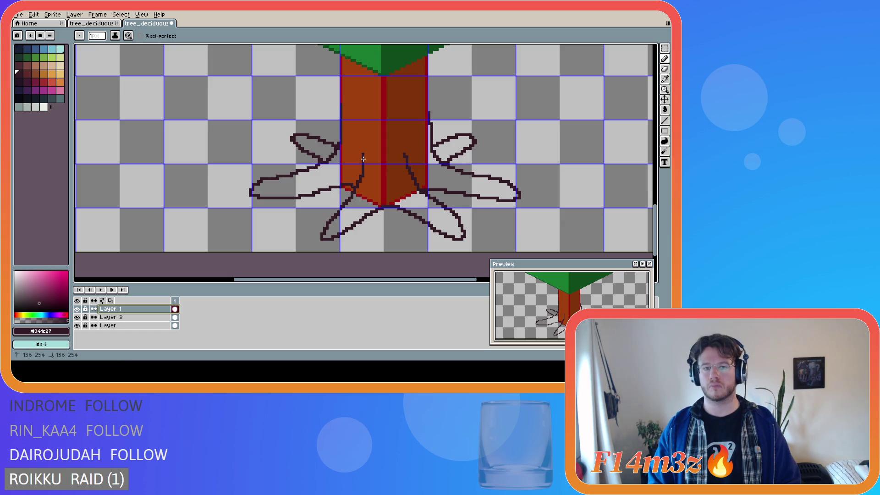
- Try five root lines from the trunk edge down-left, undoing each attempt
click(362, 166)
drag(362, 166, 303, 236)
key(ctrl+z)
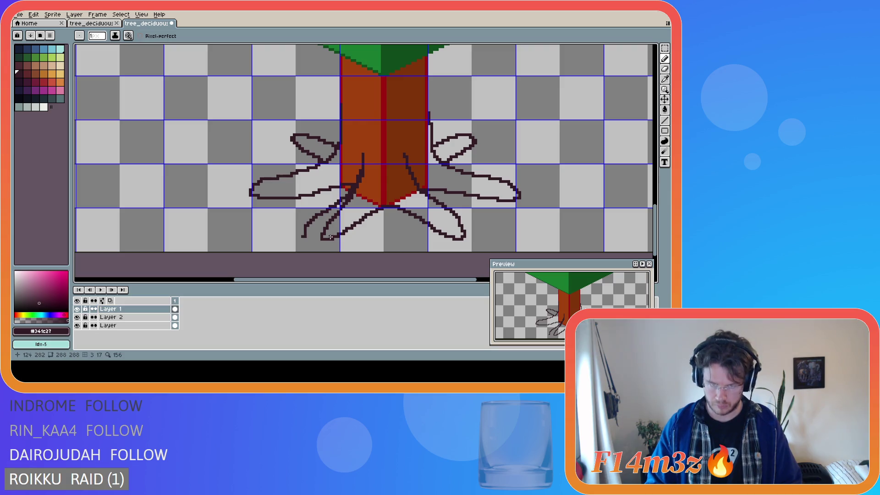
click(363, 161)
drag(362, 161, 327, 211)
key(ctrl+z)
click(362, 168)
drag(362, 168, 333, 207)
key(ctrl+z)
drag(358, 180, 312, 223)
key(ctrl+z)
mouse_move(363, 168)
mouse_down()
mouse_move(354, 189)
mouse_move(305, 224)
mouse_up()
key(ctrl+z)
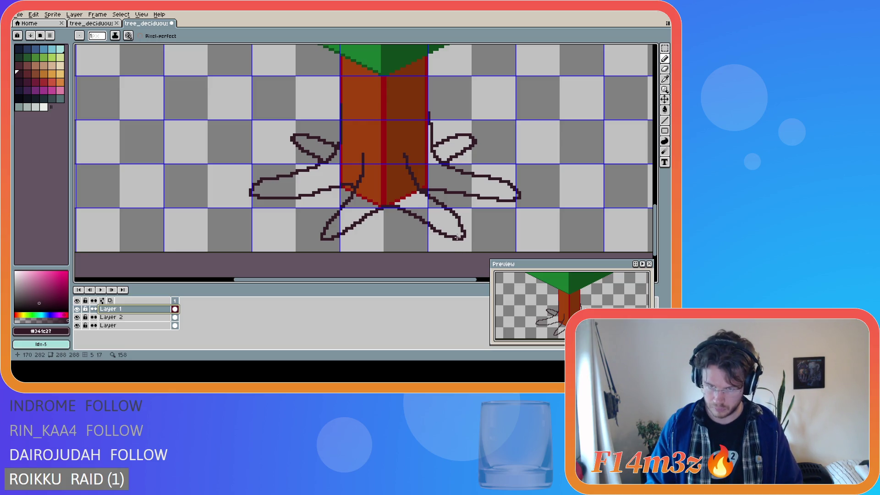
key(ctrl)
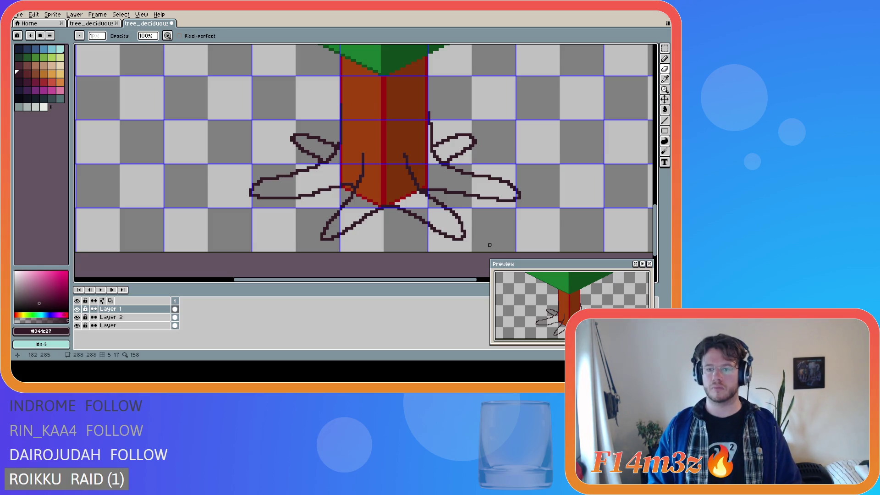
- Draw a root line curling from the trunk base down-left past the lower-left loop
key(e)
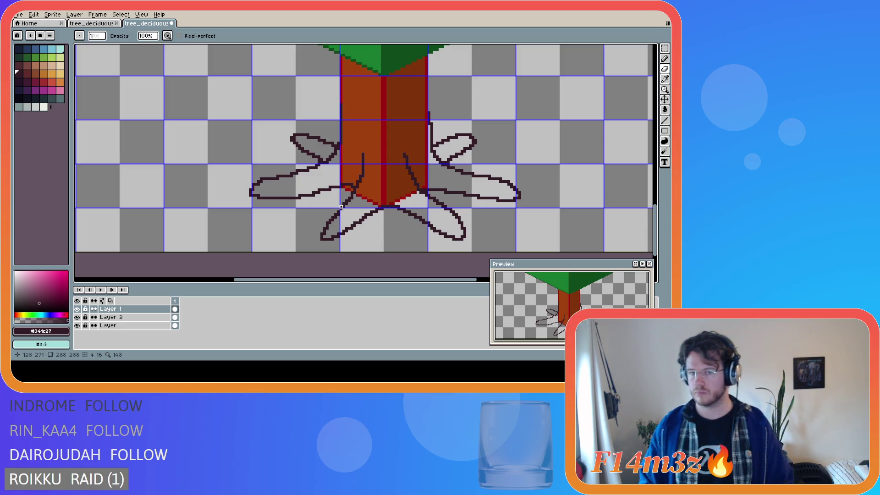
key(e)
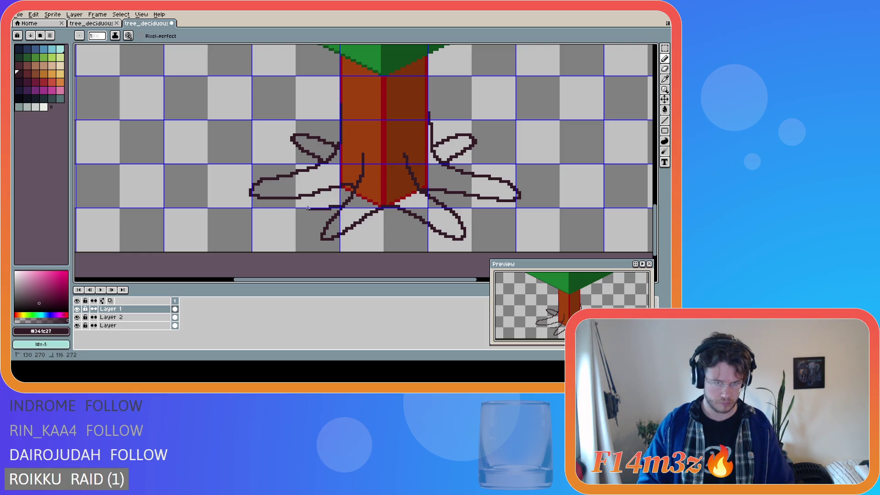
mouse_move(347, 201)
mouse_down()
mouse_move(282, 218)
mouse_move(334, 214)
mouse_move(321, 205)
mouse_move(288, 214)
mouse_up()
key(ctrl+z)
key(ctrl+z)
drag(349, 197, 281, 228)
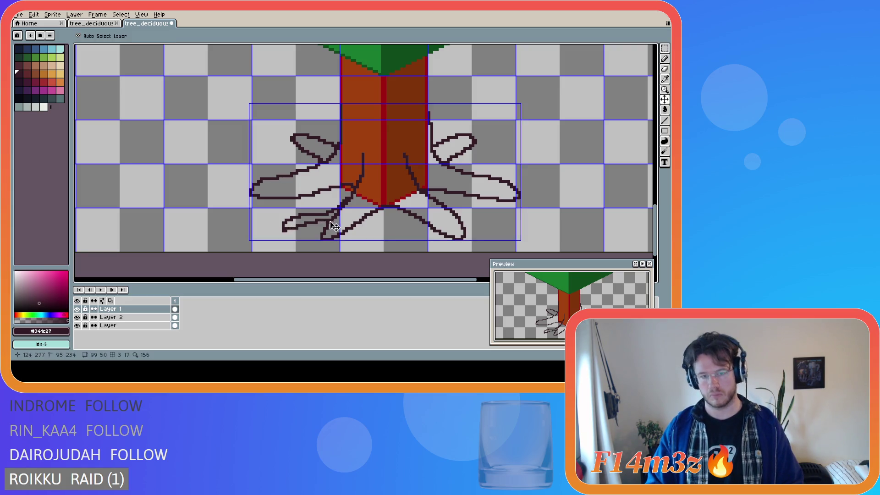
- Undo the long down-left root and trial leftward root lines from the trunk base
key(ctrl+z)
drag(350, 198, 273, 221)
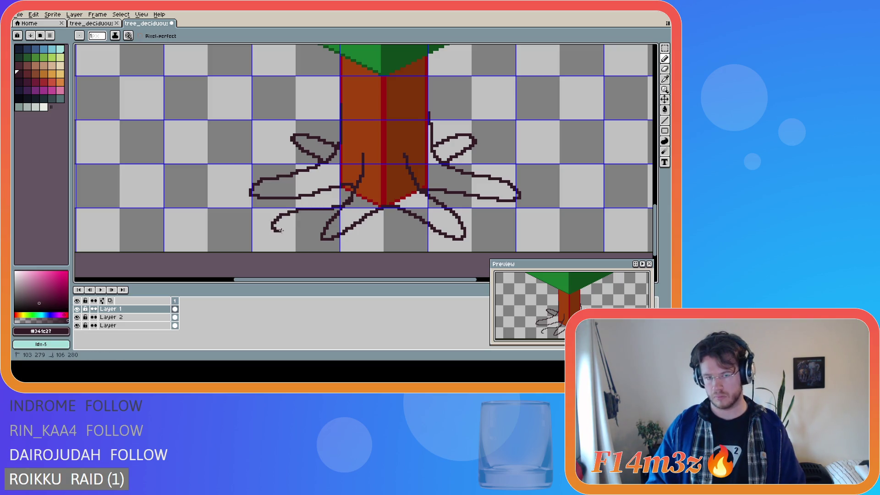
key(v)
key(ctrl+z)
key(b)
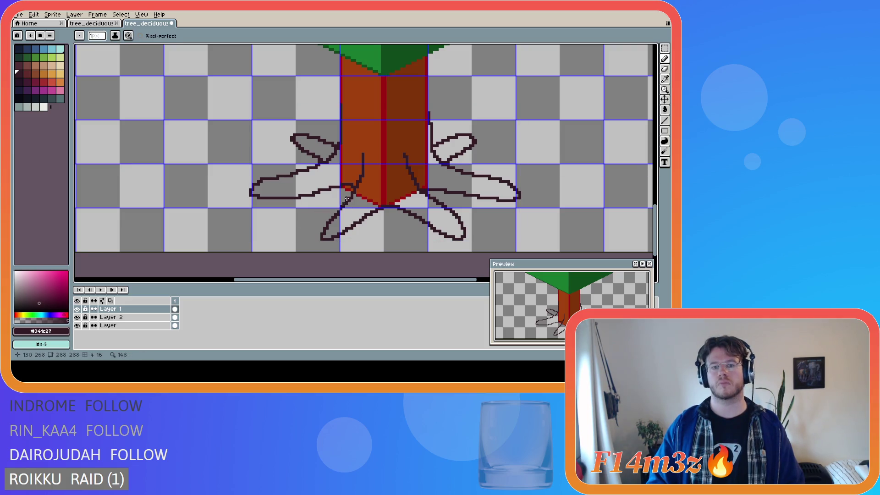
drag(347, 201, 288, 219)
key(ctrl+z)
key(ctrl+z)
key(ctrl+z)
key(ctrl+z)
key(ctrl+z)
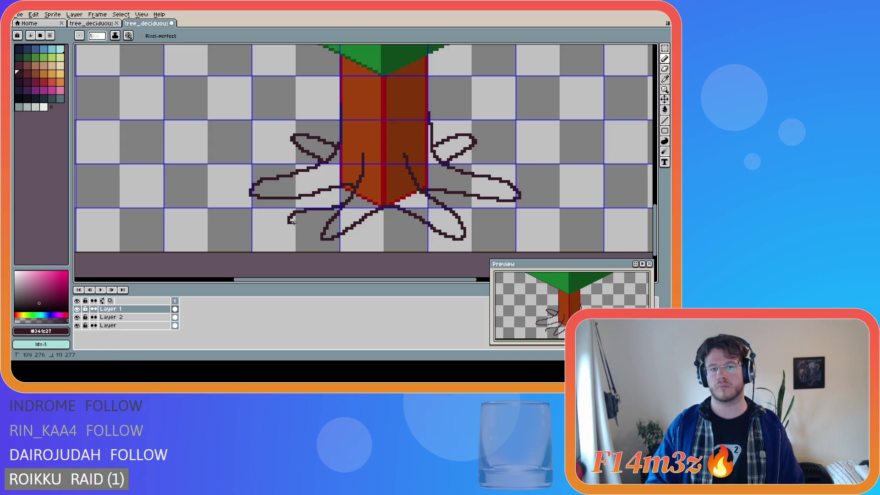
key(ctrl+z)
key(ctrl+z)
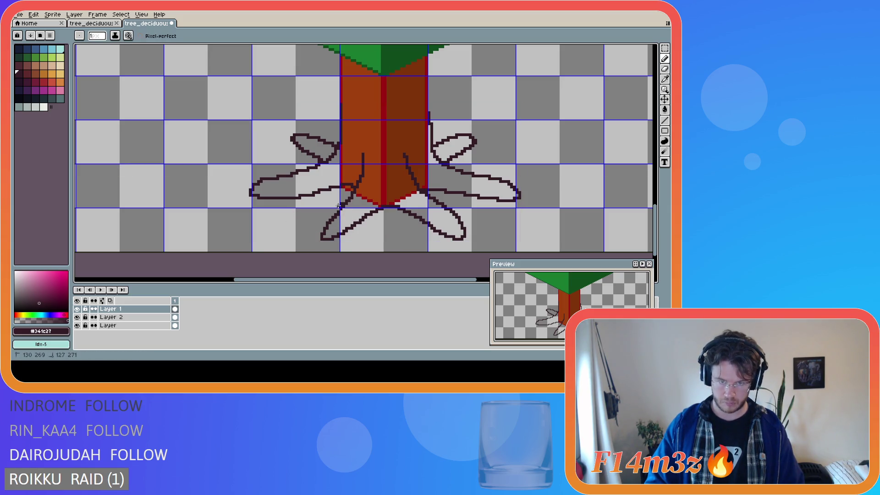
- Test shorter strokes near the trunk base for a small leftward curl, undoing attempts
drag(346, 202, 286, 223)
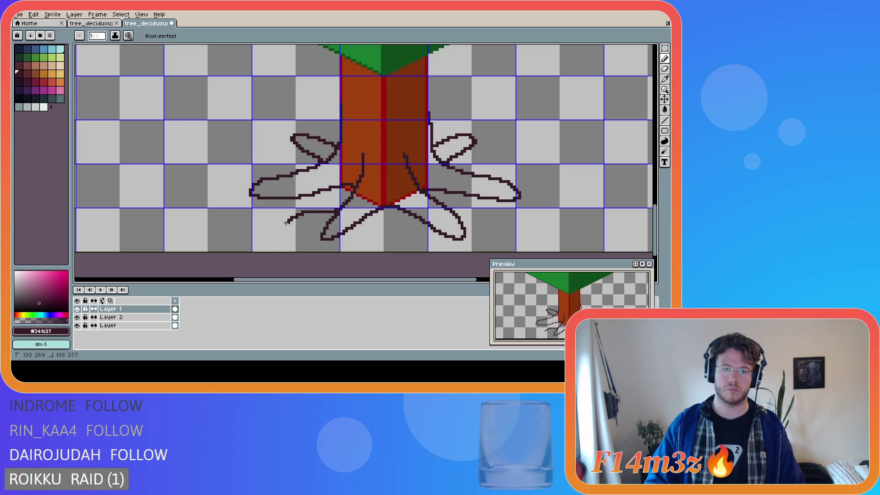
key(ctrl+z)
mouse_move(347, 201)
mouse_down()
mouse_move(294, 213)
mouse_move(276, 229)
mouse_move(330, 216)
mouse_up()
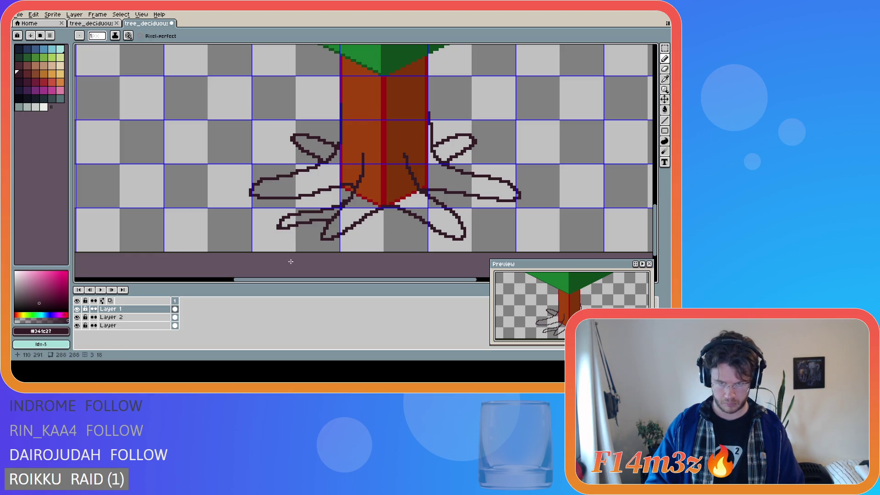
key(ctrl+z)
key(ctrl+z)
mouse_move(342, 207)
mouse_down()
mouse_move(290, 215)
mouse_move(330, 211)
mouse_move(292, 227)
mouse_move(330, 219)
mouse_up()
key(ctrl+z)
key(ctrl+z)
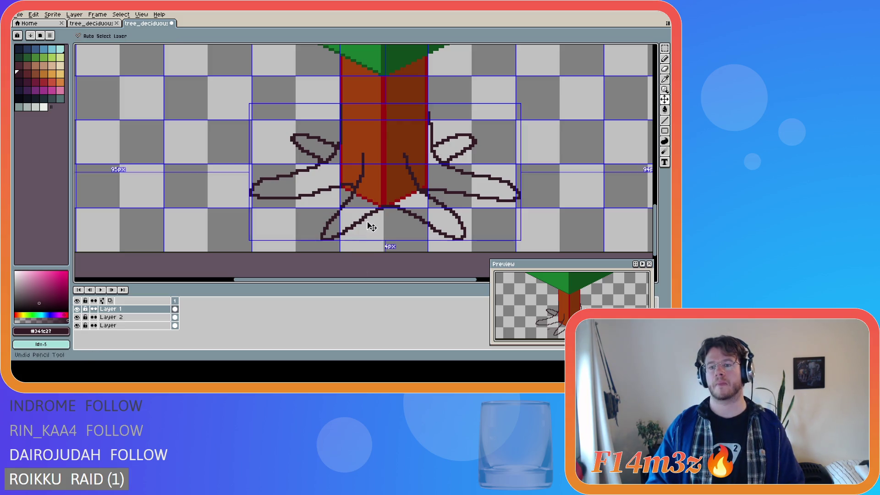
- Try several root strokes curving down-left from the trunk's lower left, undoing each
mouse_move(352, 191)
mouse_down()
mouse_move(293, 221)
mouse_move(336, 213)
mouse_up()
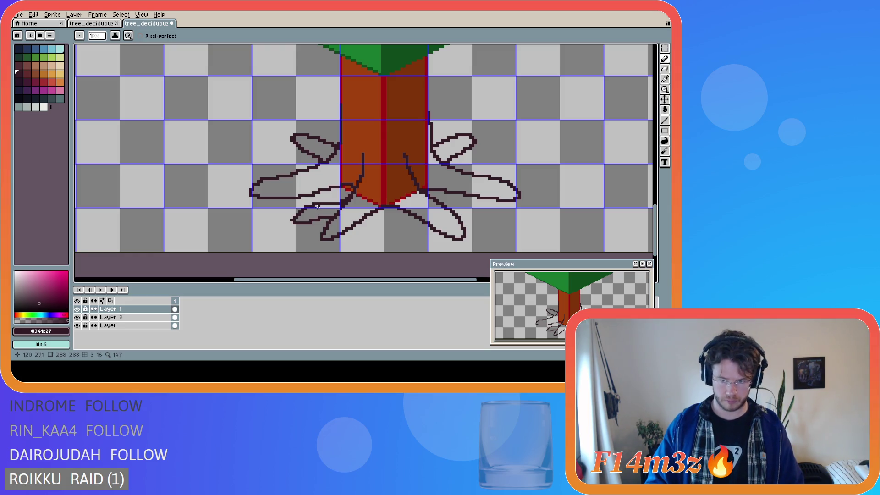
key(ctrl+z)
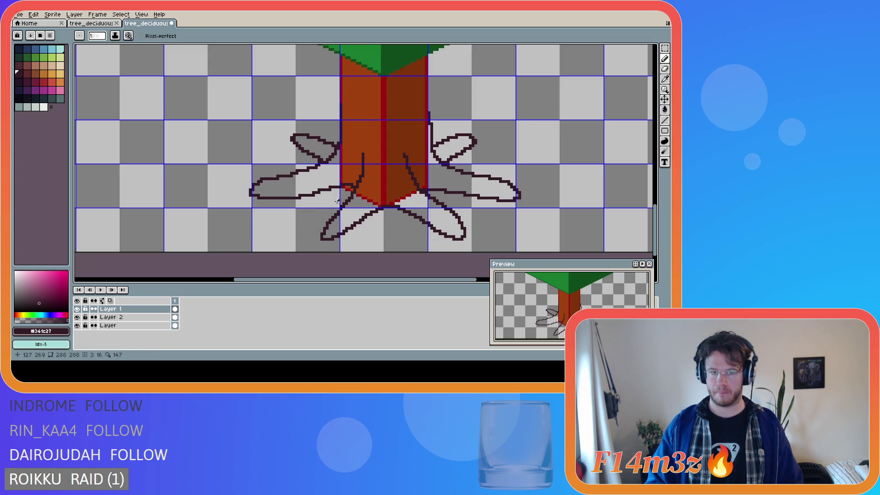
drag(349, 197, 296, 218)
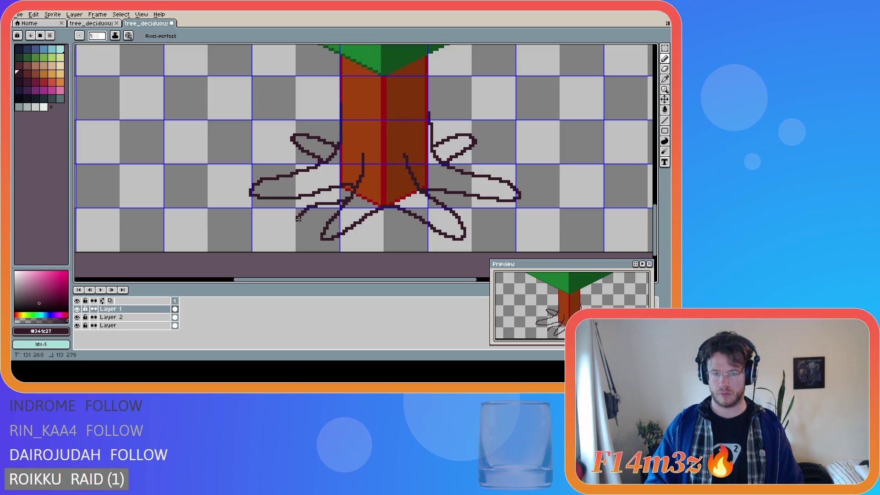
key(ctrl+z)
mouse_move(351, 197)
mouse_down()
mouse_move(299, 215)
mouse_move(333, 222)
mouse_move(340, 206)
mouse_move(316, 206)
mouse_move(296, 218)
mouse_move(301, 225)
mouse_move(324, 224)
mouse_move(310, 204)
mouse_move(334, 209)
mouse_move(302, 213)
mouse_move(310, 207)
mouse_move(301, 222)
mouse_up()
key(ctrl+z)
key(ctrl+z)
key(ctrl+z)
key(ctrl+z)
key(ctrl+z)
key(ctrl+z)
key(ctrl+z)
mouse_move(344, 203)
mouse_down()
mouse_move(294, 213)
mouse_move(326, 219)
mouse_move(343, 204)
mouse_move(303, 208)
mouse_move(344, 203)
mouse_move(299, 216)
mouse_move(327, 220)
mouse_move(337, 203)
mouse_move(308, 213)
mouse_move(330, 219)
mouse_move(343, 198)
mouse_move(300, 211)
mouse_move(336, 216)
mouse_up()
key(ctrl+z)
key(ctrl+z)
key(ctrl+z)
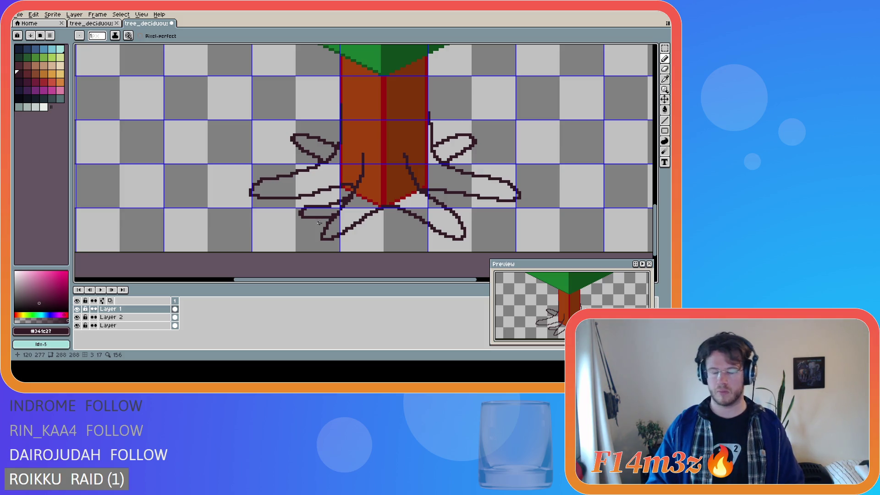
key(ctrl+z)
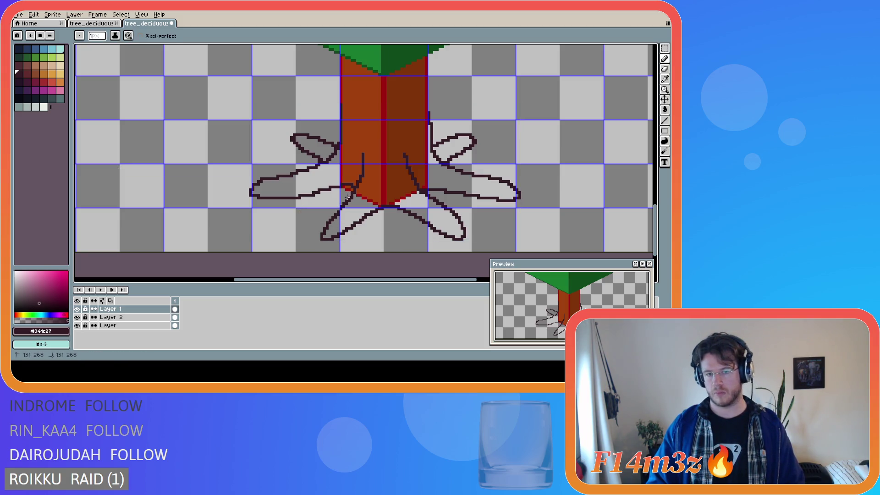
- Draw a root from the trunk down-left and erase stray pixels along its bottom
mouse_move(351, 196)
mouse_down()
mouse_move(300, 223)
mouse_move(326, 221)
mouse_up()
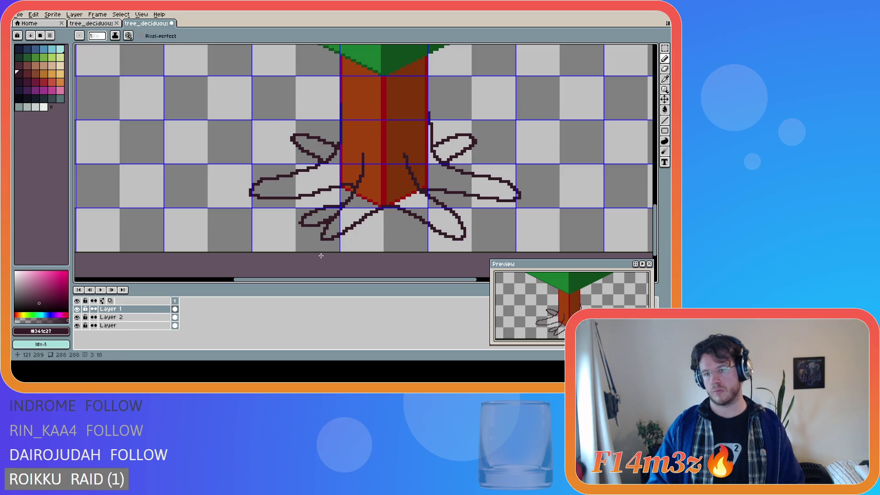
key(ctrl+z)
mouse_move(353, 192)
mouse_down()
mouse_move(302, 220)
mouse_move(326, 222)
mouse_up()
key(v)
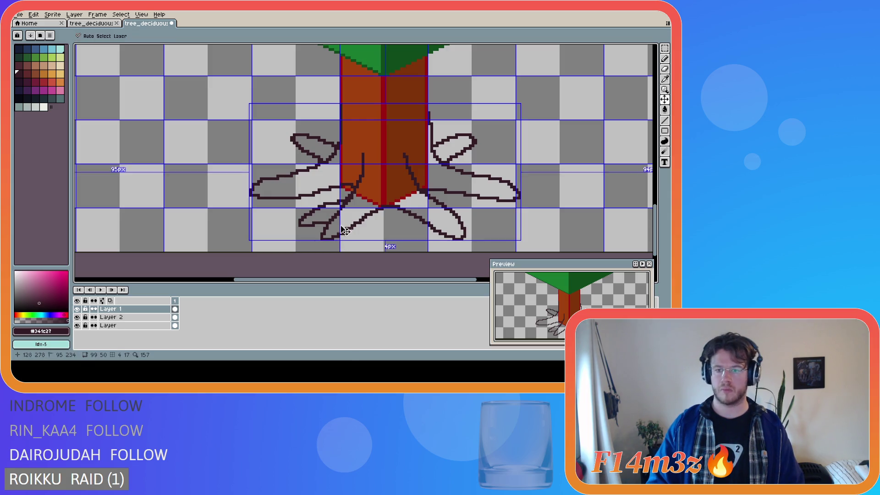
key(b)
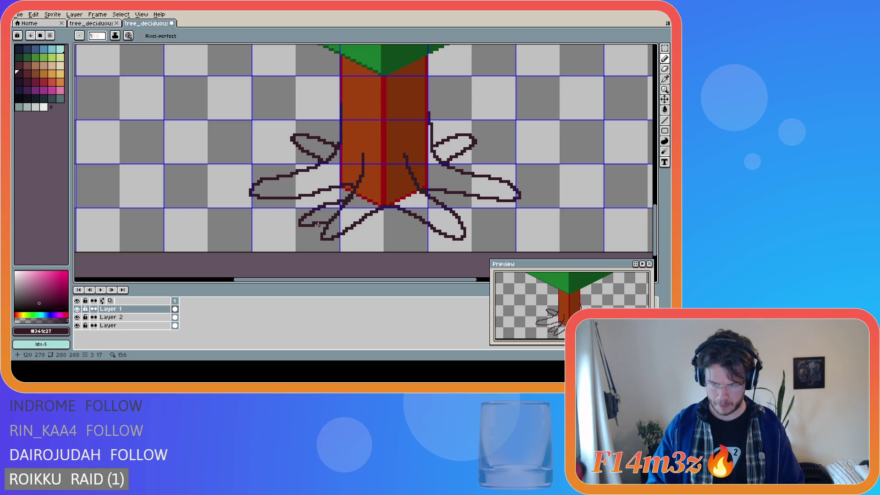
key(e)
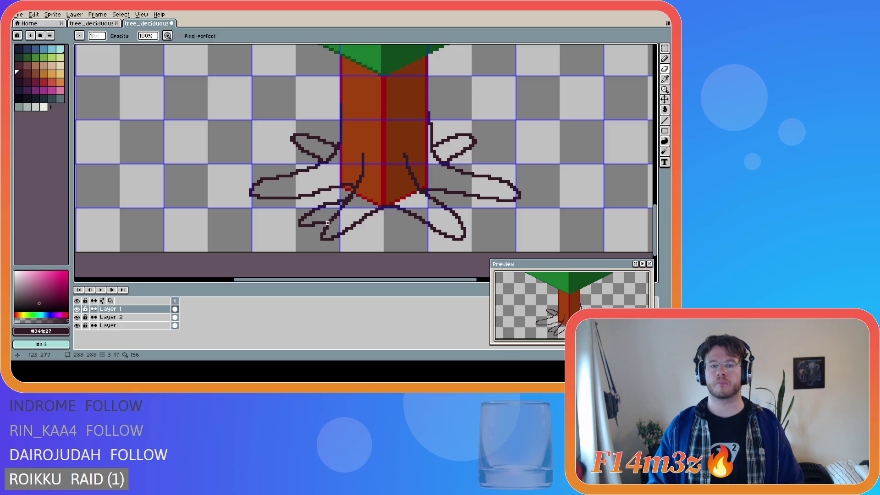
drag(325, 220, 302, 225)
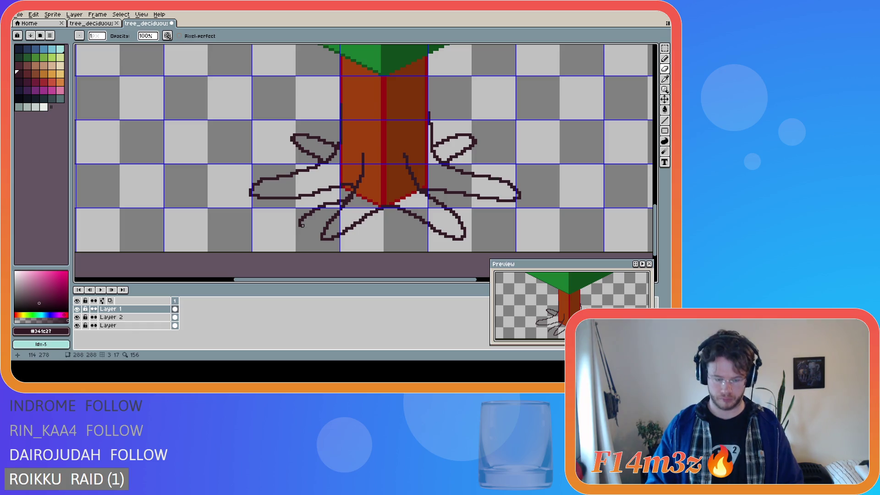
key(b)
- Outline the bottom of the lower-left root lobe to close it, then undo the loop
drag(300, 224, 330, 219)
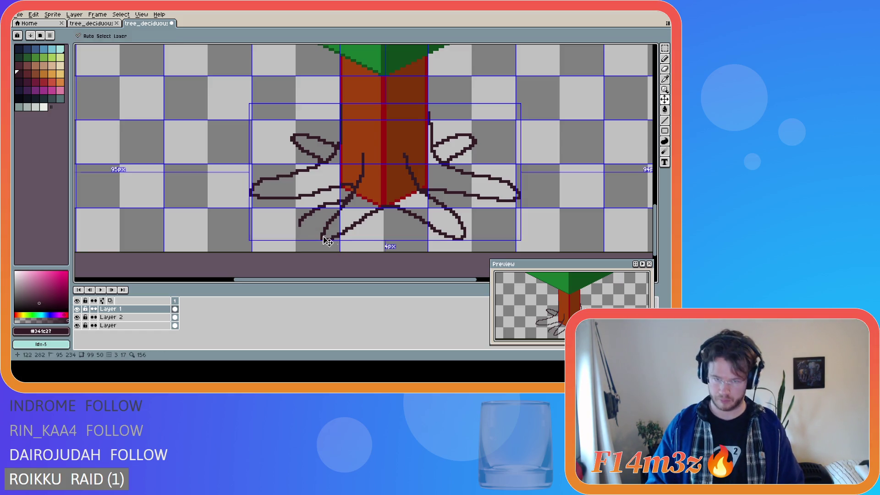
drag(299, 224, 327, 223)
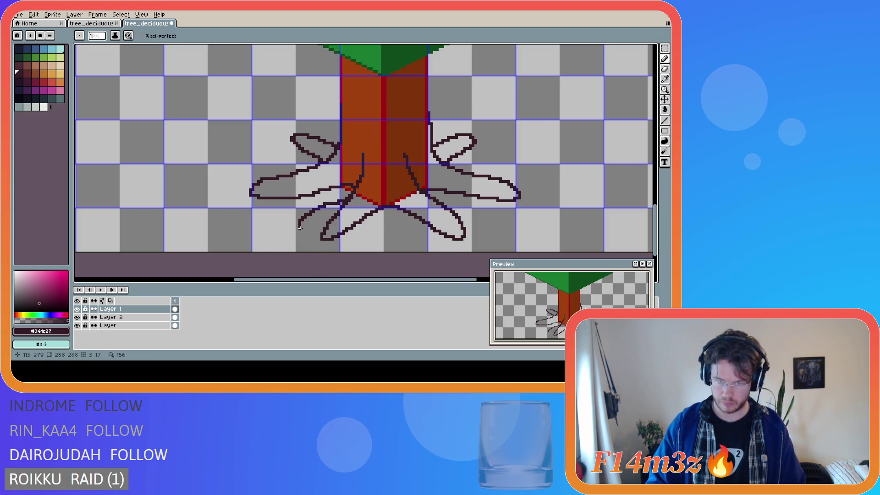
drag(300, 226, 326, 222)
key(ctrl+z)
key(ctrl+z)
key(ctrl+z)
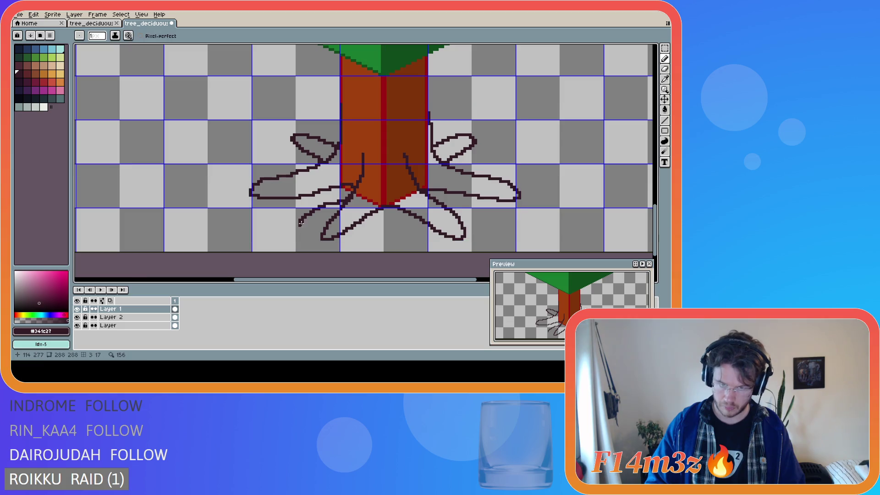
drag(303, 228, 324, 220)
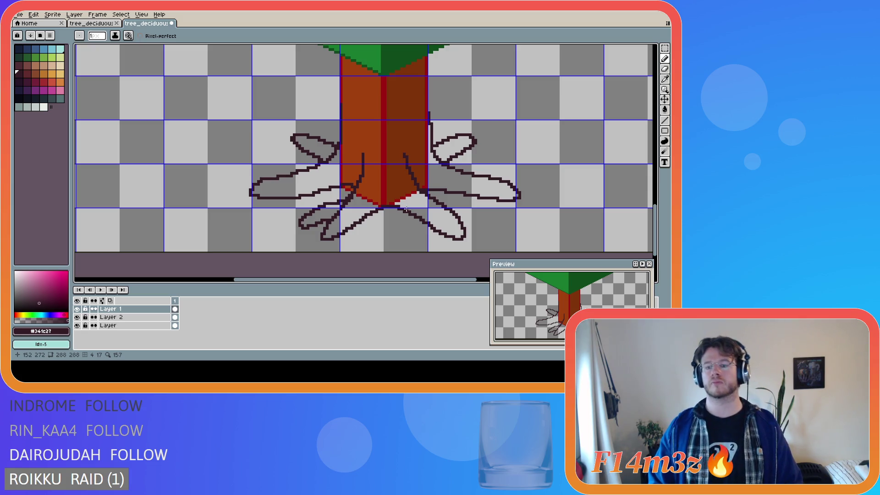
key(ctrl+z)
key(ctrl+z)
key(ctrl+z)
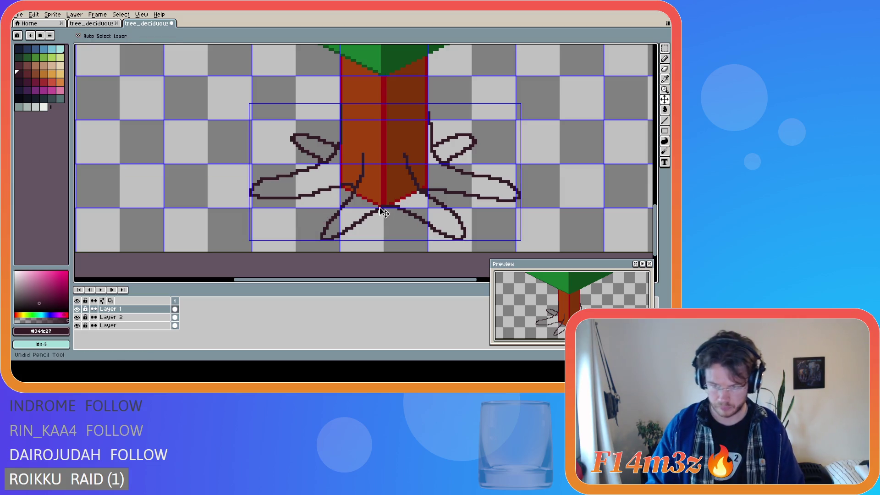
- Trial more lower-left root outlines from the trunk base, undoing each stroke
drag(359, 181, 294, 225)
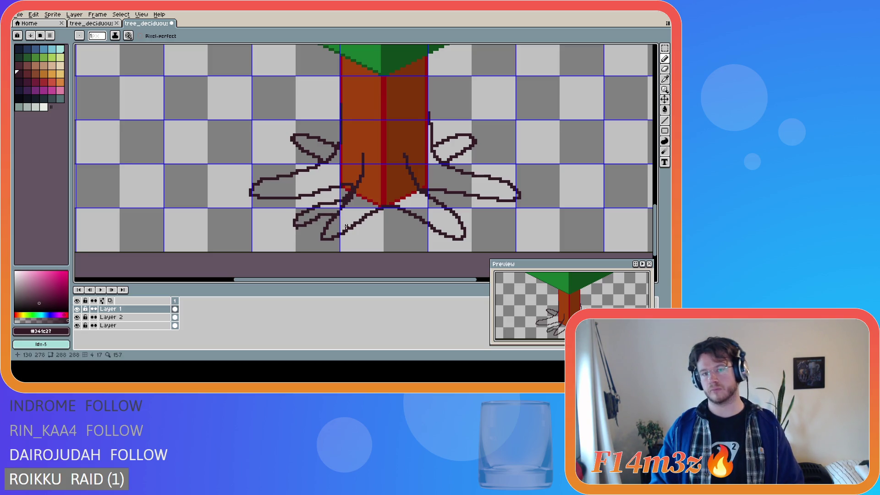
key(ctrl+z)
mouse_move(355, 188)
mouse_down()
mouse_move(288, 216)
mouse_move(305, 222)
mouse_move(331, 214)
mouse_up()
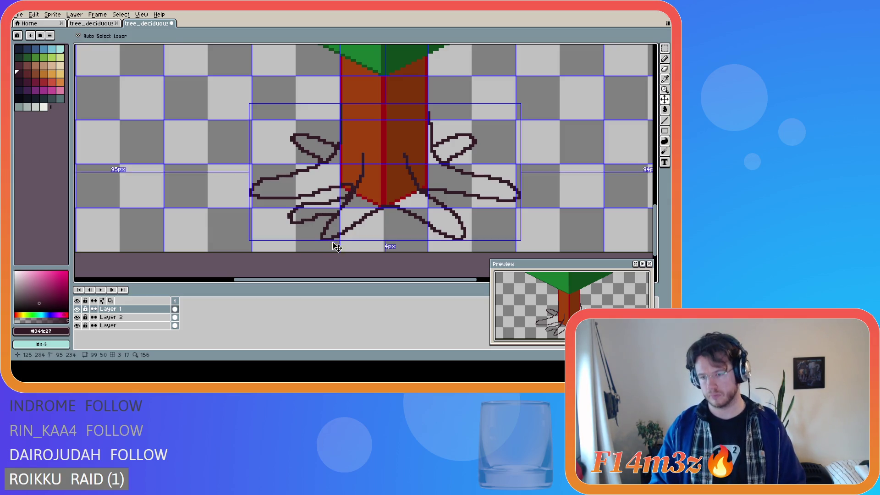
key(ctrl+z)
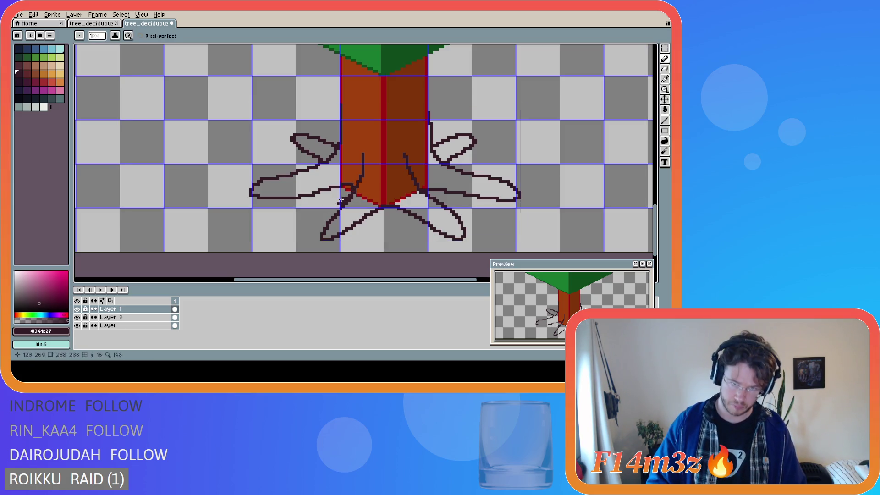
mouse_move(354, 187)
mouse_down()
mouse_move(308, 207)
mouse_move(313, 220)
mouse_move(340, 211)
mouse_up()
key(ctrl+z)
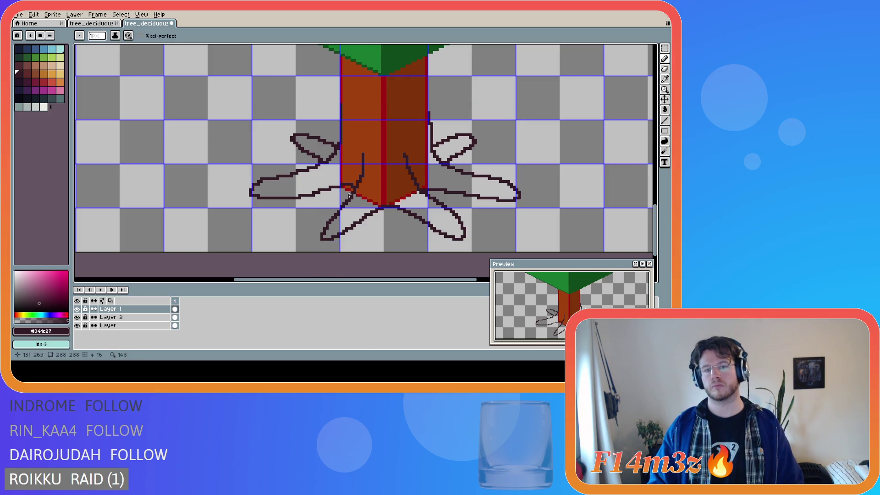
drag(355, 186, 304, 205)
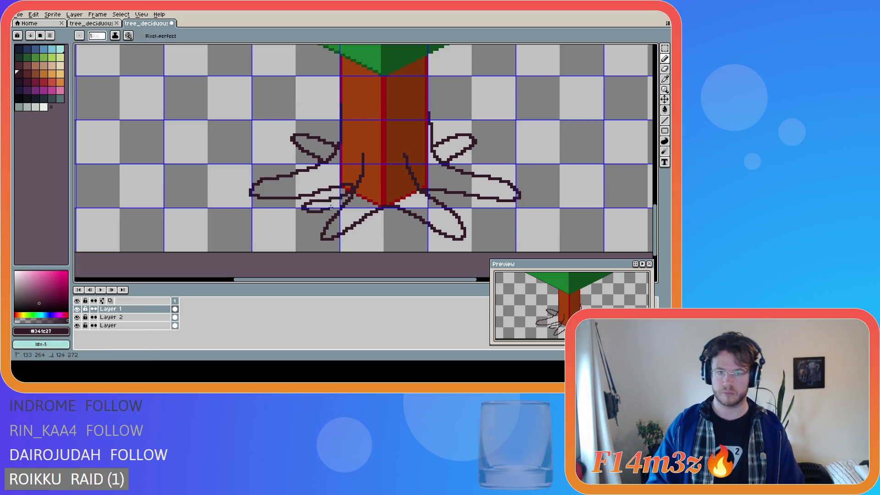
key(ctrl+z)
mouse_move(355, 186)
mouse_down()
mouse_move(313, 210)
mouse_move(343, 205)
mouse_move(342, 197)
mouse_move(313, 204)
mouse_move(341, 209)
mouse_move(346, 198)
mouse_move(314, 212)
mouse_move(340, 212)
mouse_up()
key(ctrl+z)
key(ctrl+z)
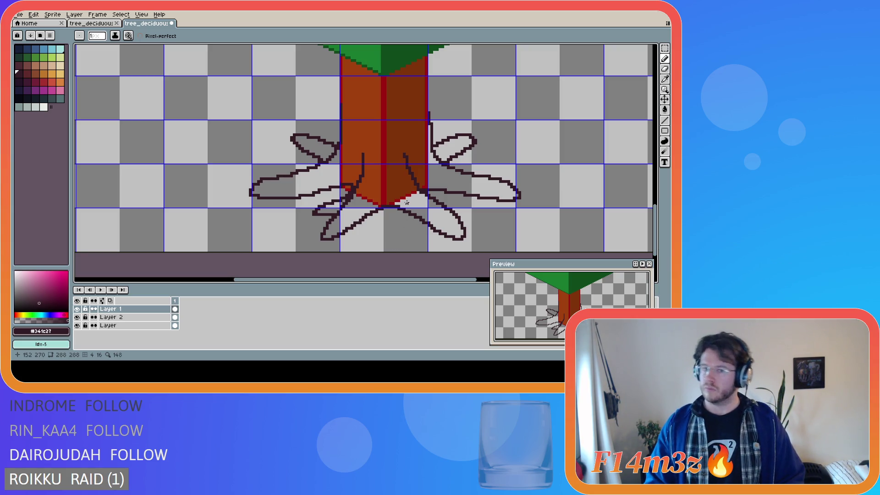
- Try short root strokes below the trunk's right side, undoing each attempt
mouse_move(406, 203)
mouse_down()
mouse_move(422, 242)
mouse_move(418, 206)
mouse_up()
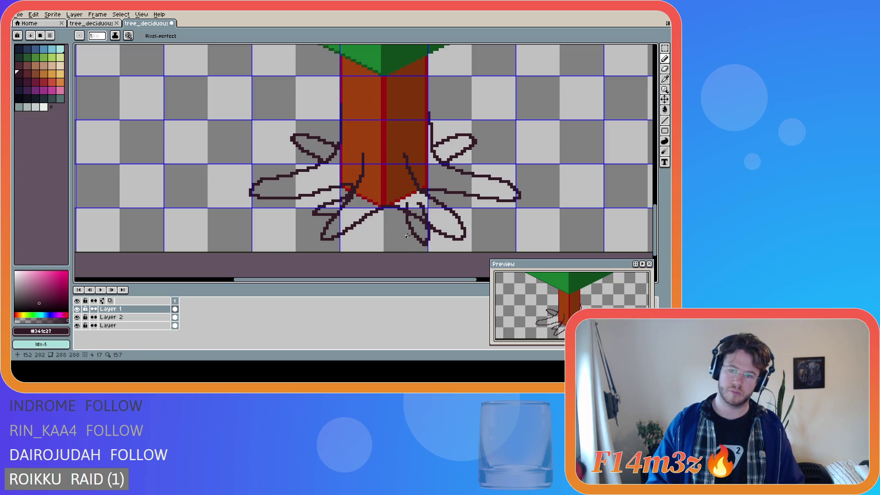
key(ctrl+z)
key(ctrl+z)
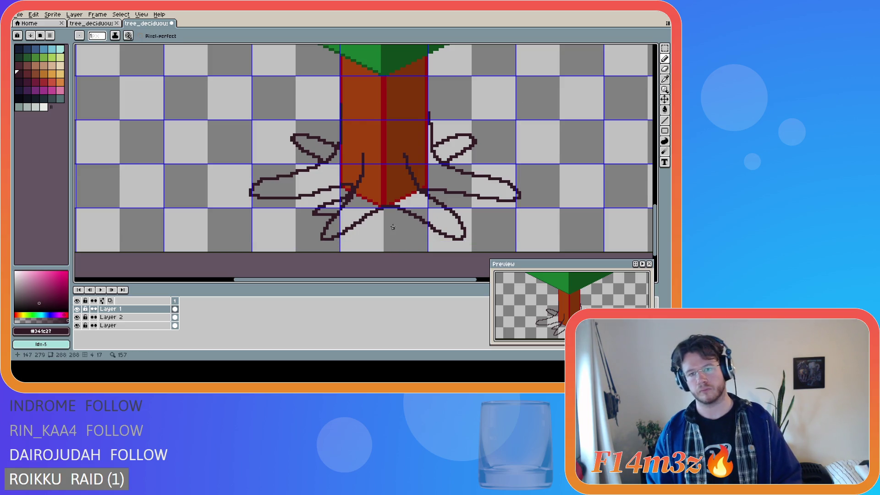
mouse_move(408, 203)
mouse_down()
mouse_move(415, 247)
mouse_move(422, 205)
mouse_up()
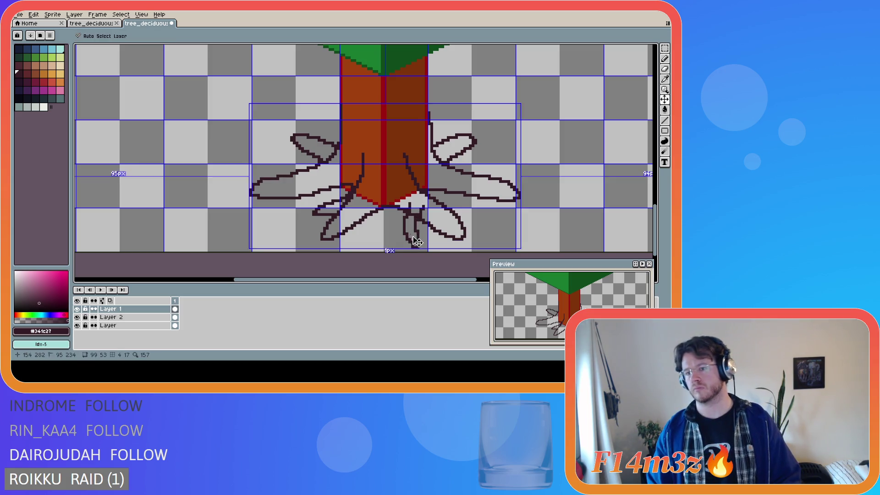
key(ctrl+z)
key(ctrl+z)
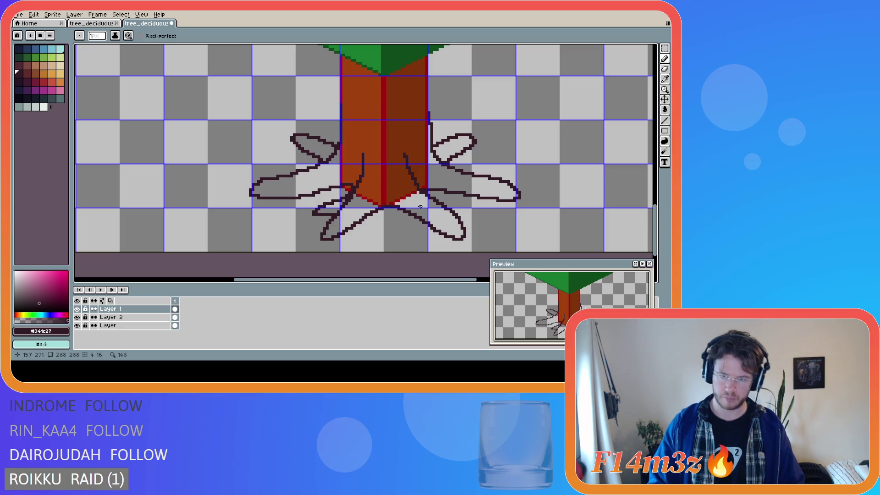
mouse_move(411, 200)
mouse_down()
mouse_move(410, 228)
mouse_move(430, 250)
mouse_move(424, 222)
mouse_up()
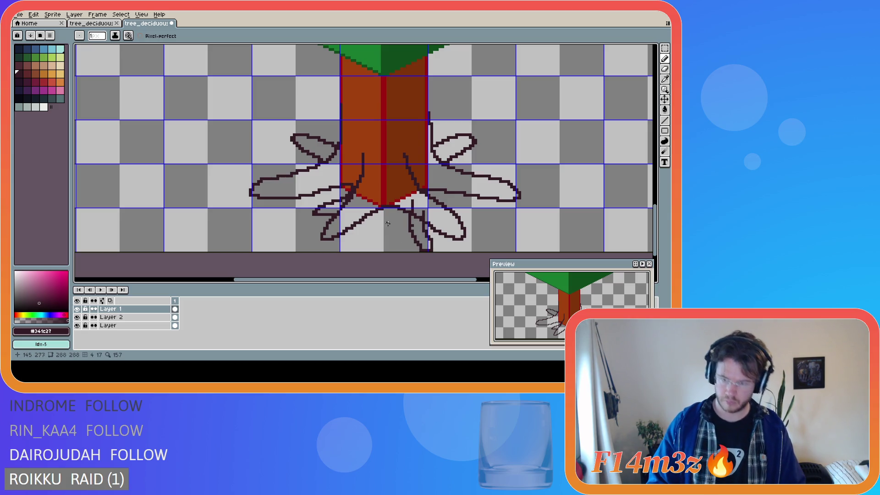
key(ctrl+z)
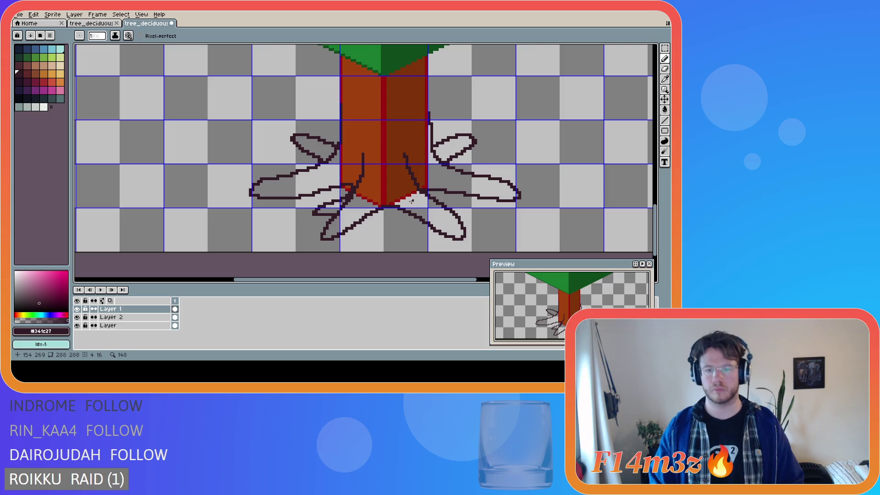
mouse_move(411, 211)
mouse_down()
mouse_move(421, 242)
mouse_move(436, 250)
mouse_move(429, 215)
mouse_up()
key(ctrl+z)
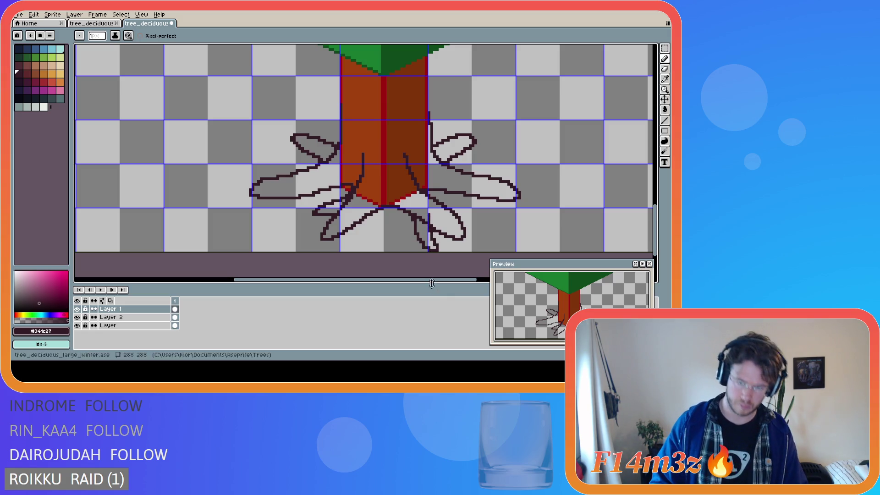
key(v)
key(b)
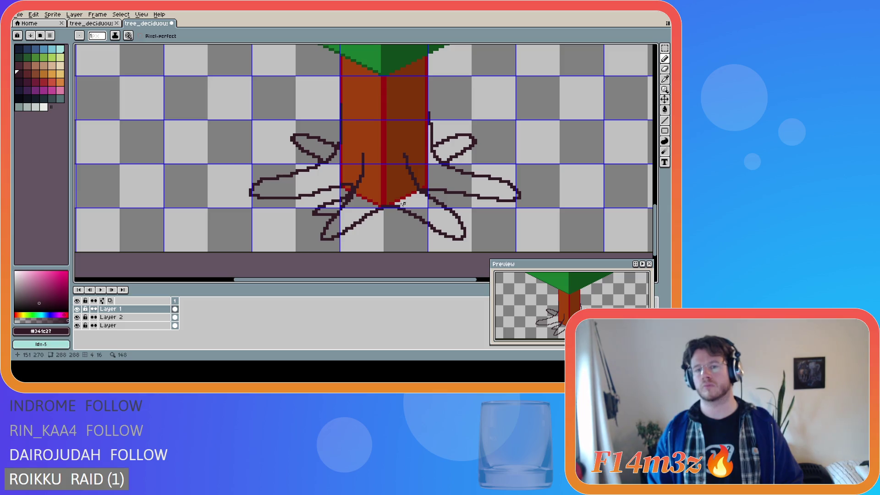
- Draw a root down below the trunk curling back upward, then undo those strokes
drag(403, 204, 416, 242)
mouse_move(425, 248)
mouse_down()
mouse_move(434, 242)
mouse_move(427, 230)
mouse_up()
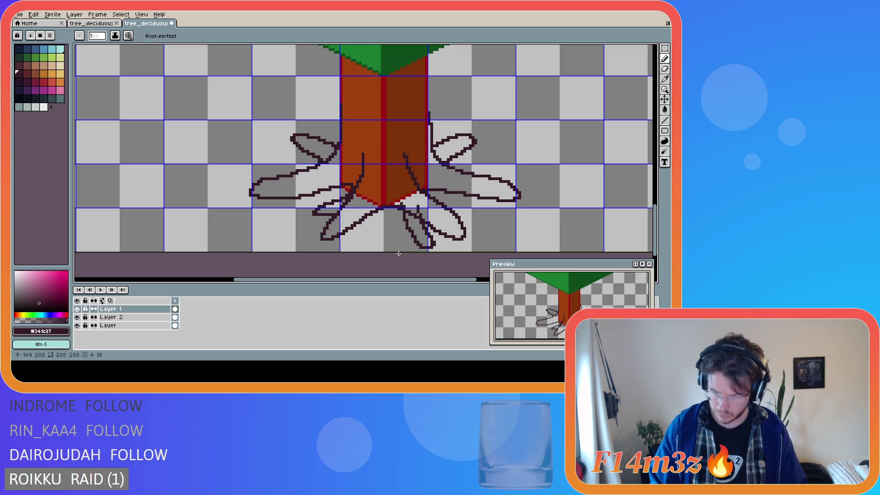
key(ctrl+z)
mouse_move(407, 198)
mouse_down()
mouse_move(414, 242)
mouse_move(422, 248)
mouse_move(431, 223)
mouse_move(429, 207)
mouse_move(412, 202)
mouse_move(415, 229)
mouse_move(433, 242)
mouse_up()
key(v)
key(b)
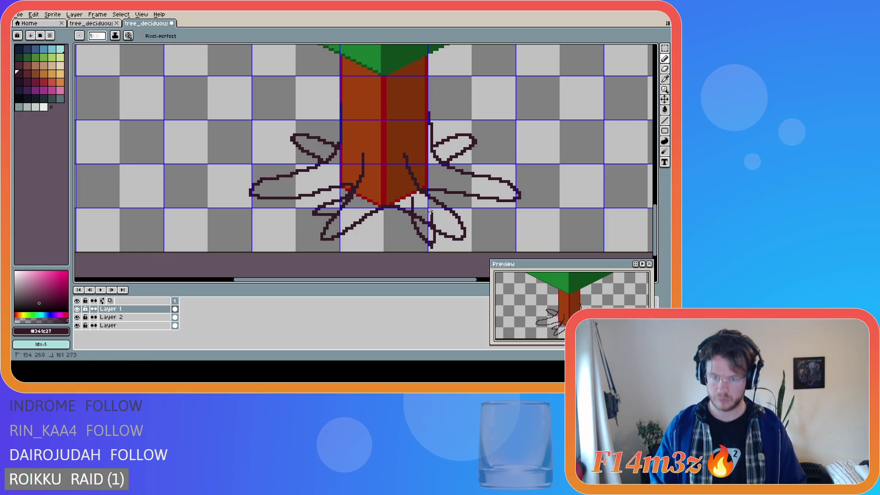
key(ctrl+z)
mouse_move(404, 205)
mouse_down()
mouse_move(418, 243)
mouse_move(429, 238)
mouse_move(425, 212)
mouse_move(418, 243)
mouse_up()
key(ctrl+z)
key(ctrl+z)
key(b)
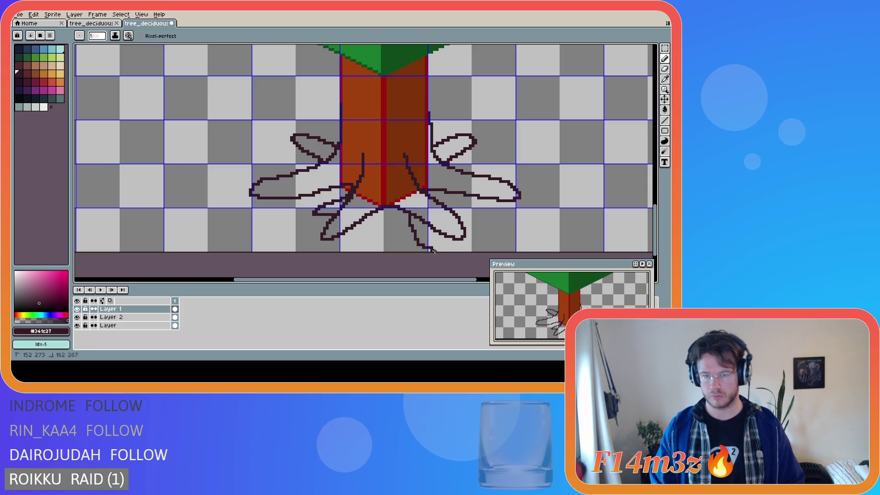
key(ctrl+z)
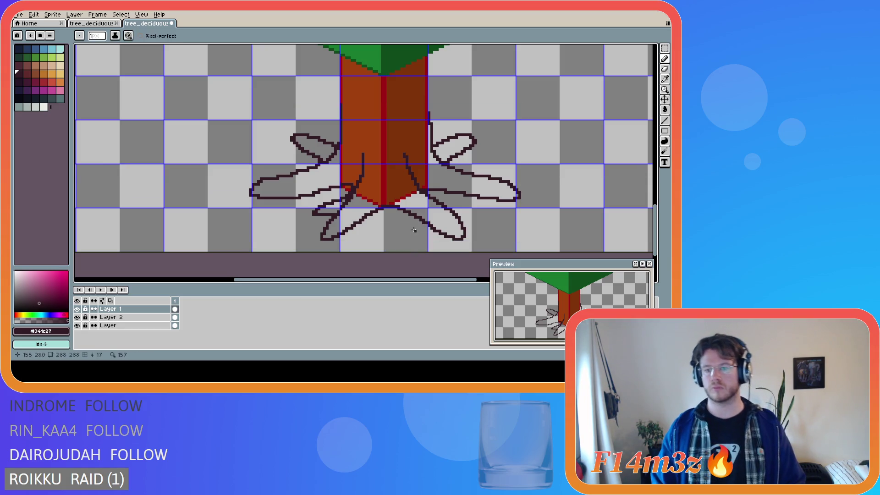
- Trial the lower-right root's inner edge and loop, undoing each to keep the original outline
drag(426, 205, 435, 242)
key(ctrl+z)
drag(424, 206, 429, 241)
key(ctrl+z)
key(v)
key(b)
mouse_move(405, 207)
mouse_down()
mouse_move(419, 247)
mouse_move(423, 228)
mouse_up()
key(ctrl+z)
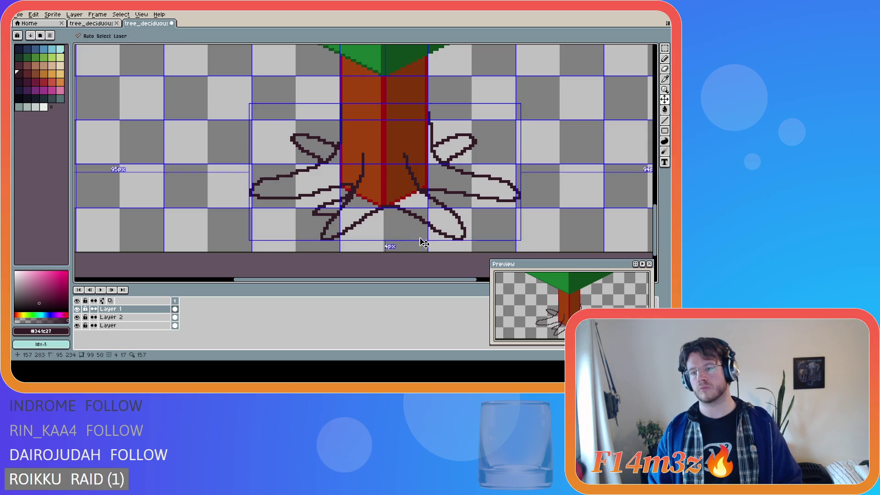
mouse_move(421, 207)
mouse_down()
mouse_move(431, 243)
mouse_move(410, 231)
mouse_move(407, 208)
mouse_up()
key(ctrl+z)
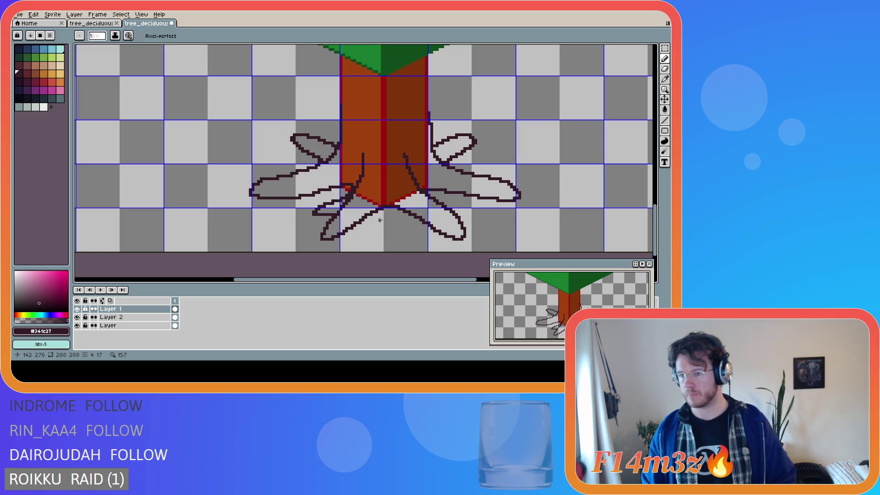
- Try root lines straight down from the trunk's bottom edge, undoing them
click(406, 204)
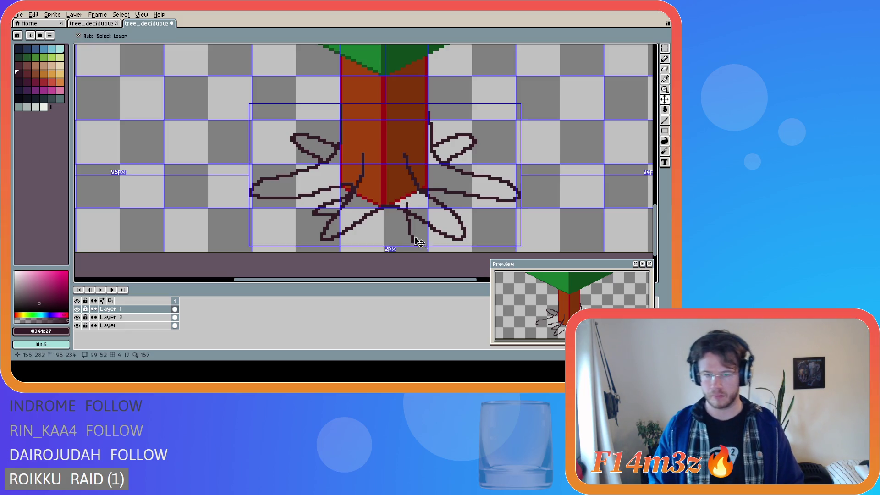
mouse_move(407, 202)
mouse_down()
mouse_move(405, 233)
mouse_move(421, 244)
mouse_move(431, 234)
mouse_move(420, 202)
mouse_move(412, 236)
mouse_move(428, 249)
mouse_up()
key(ctrl+z)
key(ctrl+z)
key(ctrl+z)
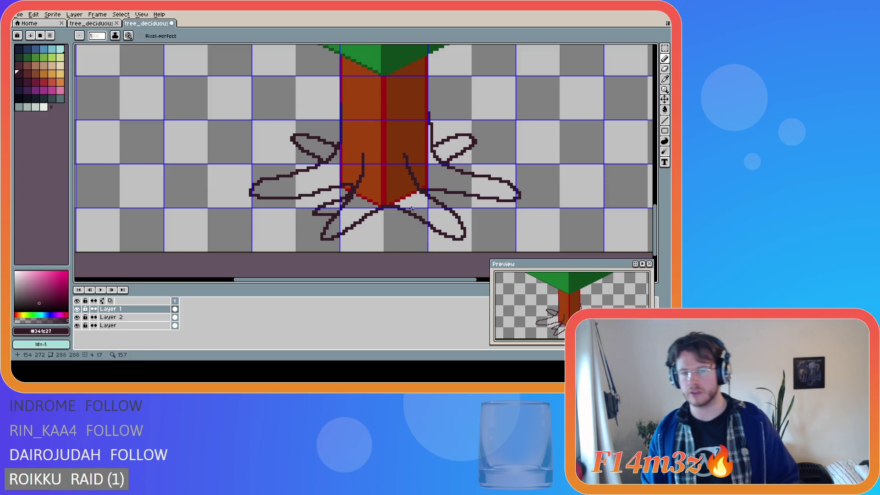
drag(411, 209, 420, 246)
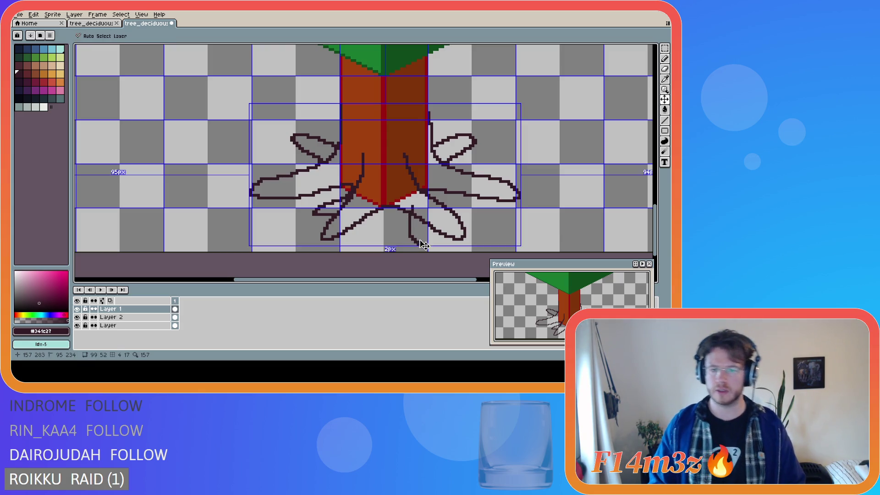
key(ctrl+z)
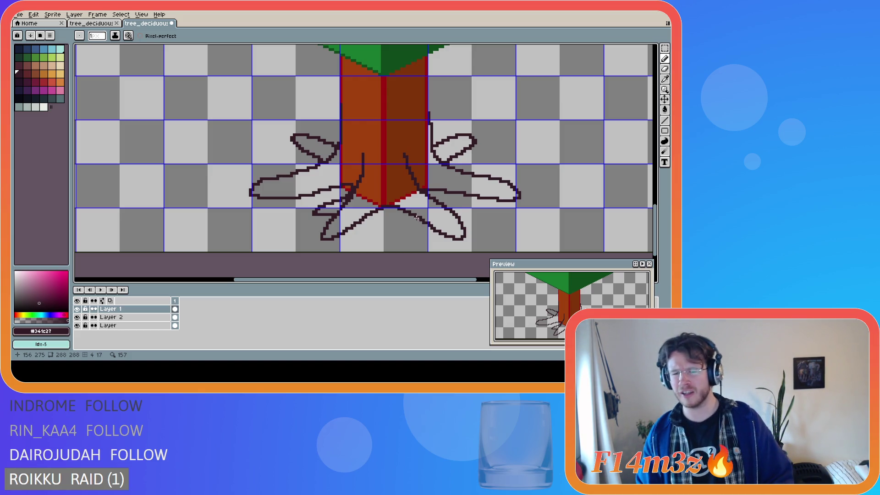
- Draw the lower-right root's outer and inner edges and close its bottom into a loop
mouse_move(412, 207)
mouse_down()
mouse_move(428, 247)
mouse_move(430, 219)
mouse_move(423, 235)
mouse_up()
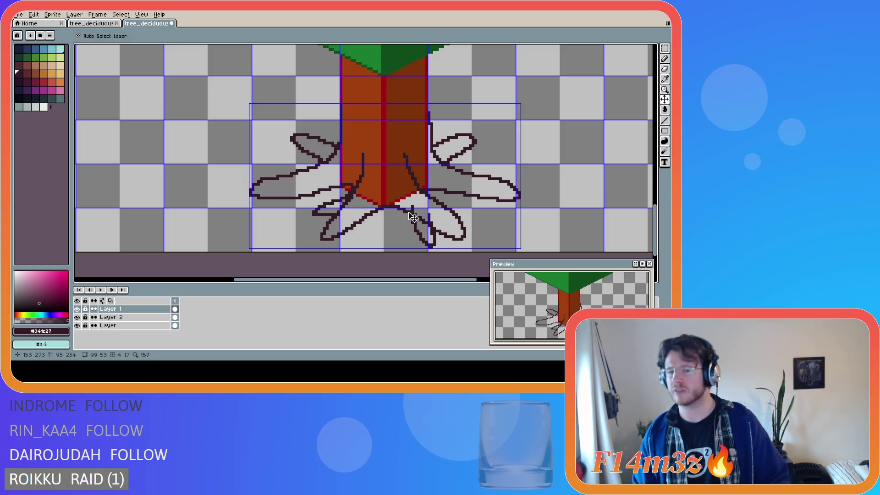
mouse_move(411, 209)
mouse_down()
mouse_move(428, 249)
mouse_move(435, 246)
mouse_move(422, 213)
mouse_move(410, 210)
mouse_move(426, 241)
mouse_move(429, 229)
mouse_up()
key(ctrl+z)
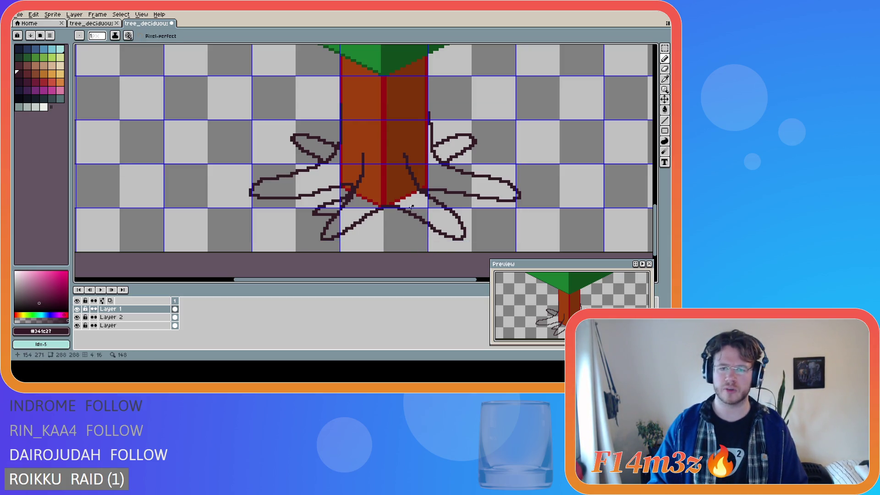
mouse_move(423, 236)
mouse_down()
mouse_move(429, 211)
mouse_move(409, 233)
mouse_move(420, 243)
mouse_move(426, 221)
mouse_move(412, 240)
mouse_up()
key(ctrl+z)
- Sketch a diagonal lower-right root edge below the trunk, undoing each unsatisfying attempt
mouse_move(405, 202)
mouse_down()
mouse_move(423, 249)
mouse_move(427, 232)
mouse_up()
key(ctrl+z)
mouse_move(406, 204)
mouse_down()
mouse_move(418, 240)
mouse_move(419, 218)
mouse_up()
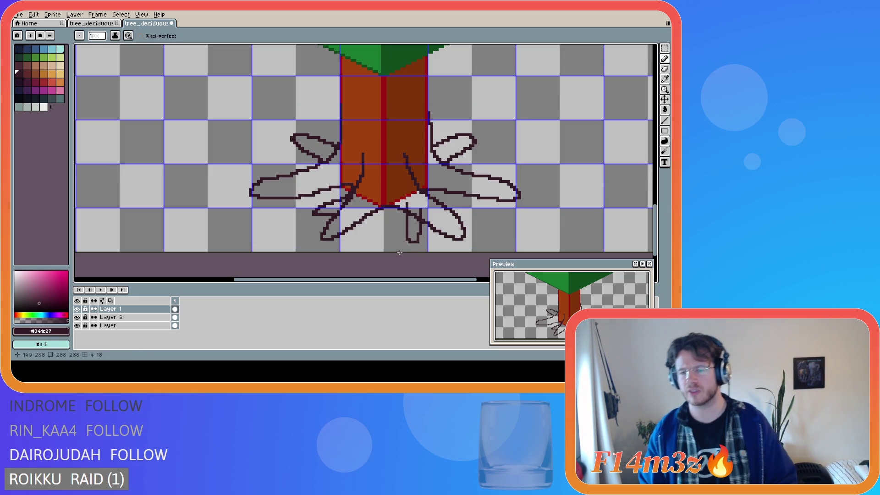
key(ctrl+z)
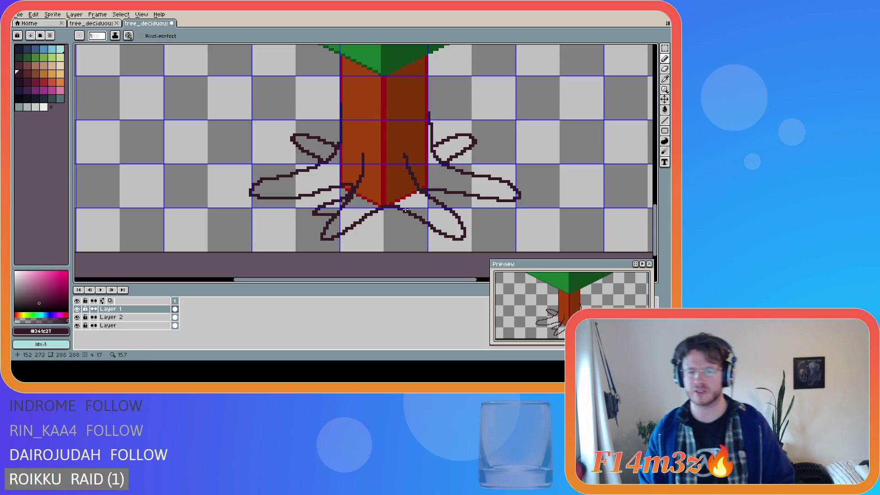
mouse_move(406, 209)
mouse_down()
mouse_move(418, 241)
mouse_move(428, 233)
mouse_move(421, 210)
mouse_up()
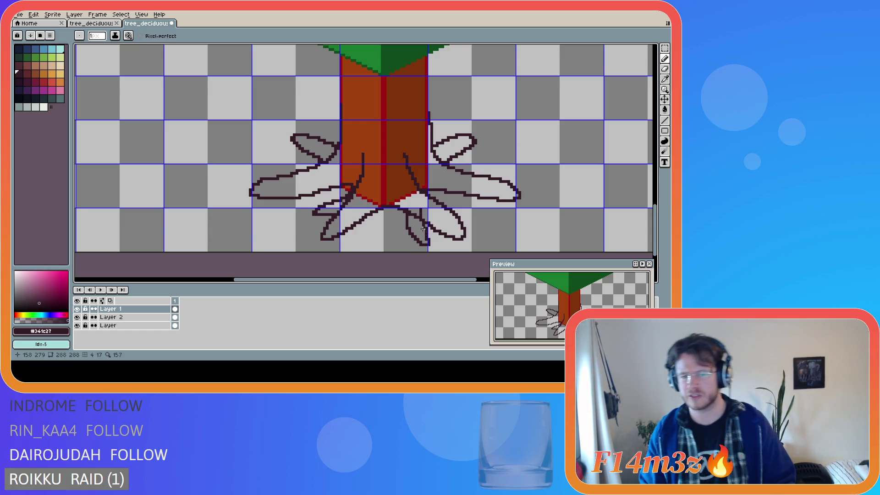
key(ctrl+z)
key(ctrl+z)
key(ctrl+z)
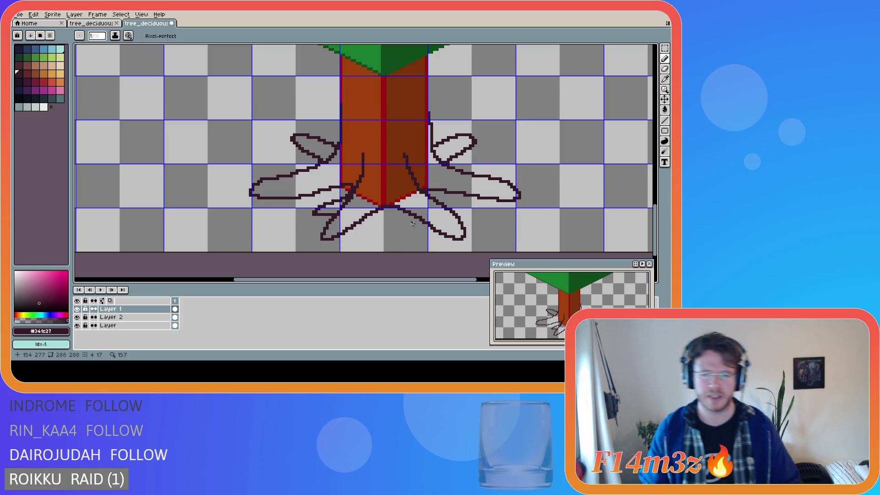
mouse_move(411, 209)
mouse_down()
mouse_move(439, 243)
mouse_move(415, 227)
mouse_up()
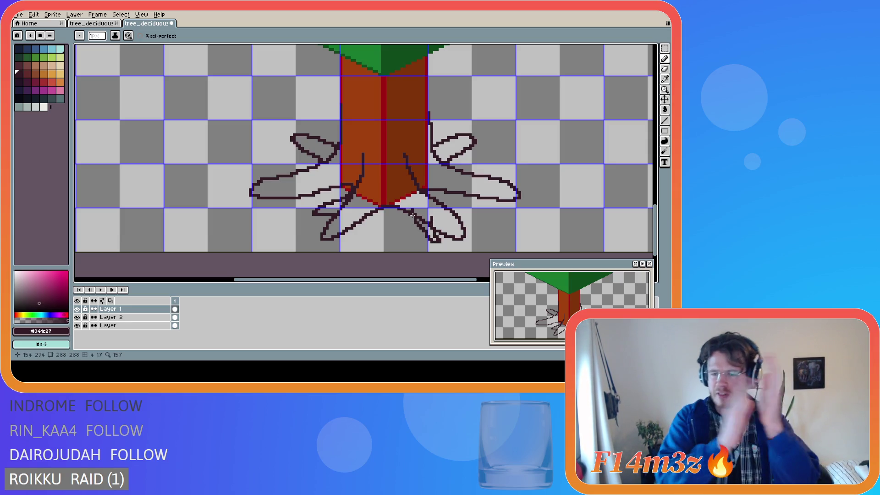
key(ctrl+z)
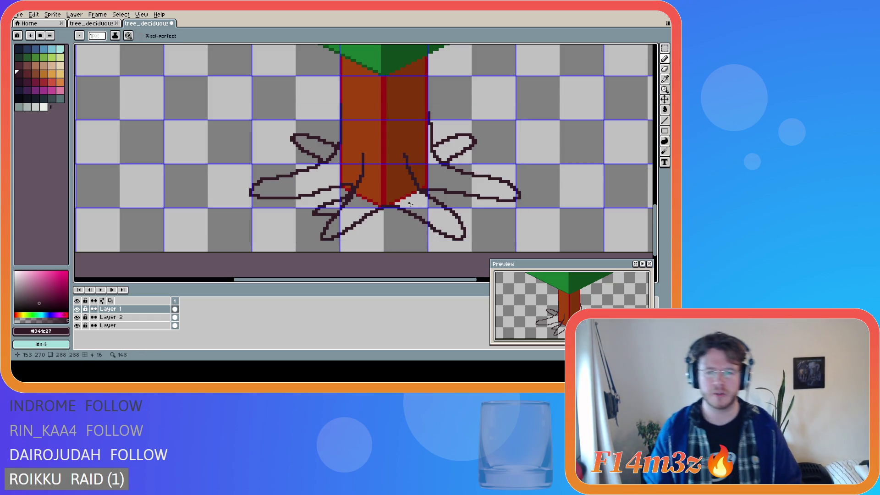
mouse_move(409, 208)
mouse_down()
mouse_move(427, 244)
mouse_move(427, 209)
mouse_up()
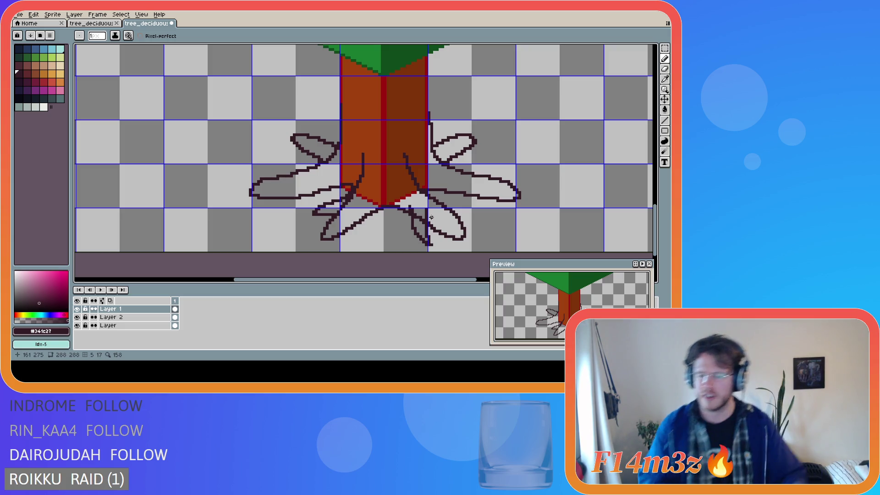
key(ctrl+z)
key(ctrl+z)
drag(409, 208, 420, 234)
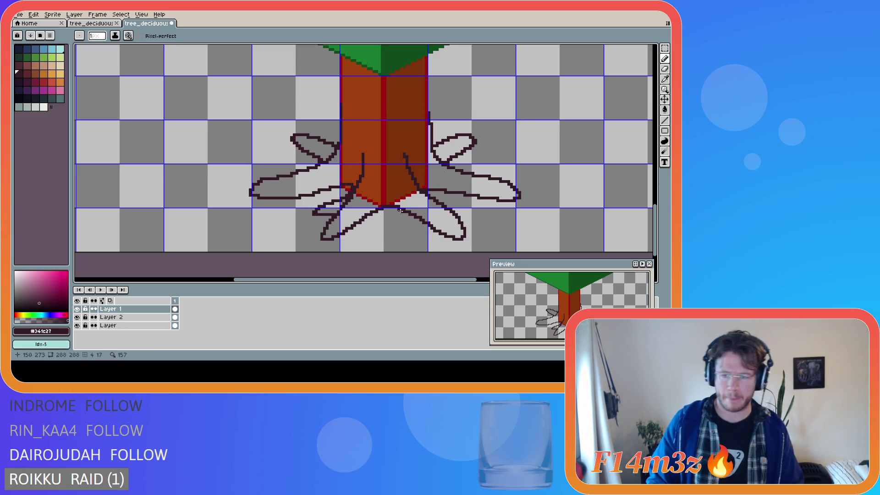
mouse_move(408, 209)
mouse_down()
mouse_move(418, 240)
mouse_move(430, 240)
mouse_move(429, 228)
mouse_up()
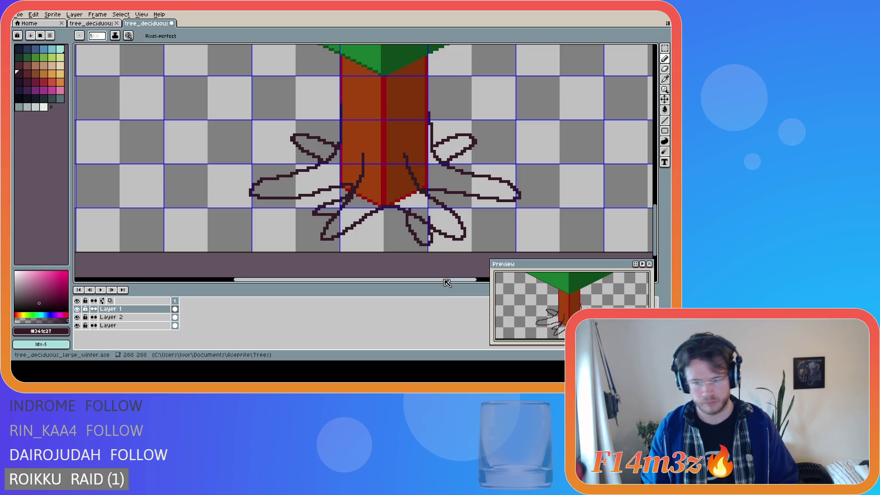
key(ctrl+z)
key(ctrl+z)
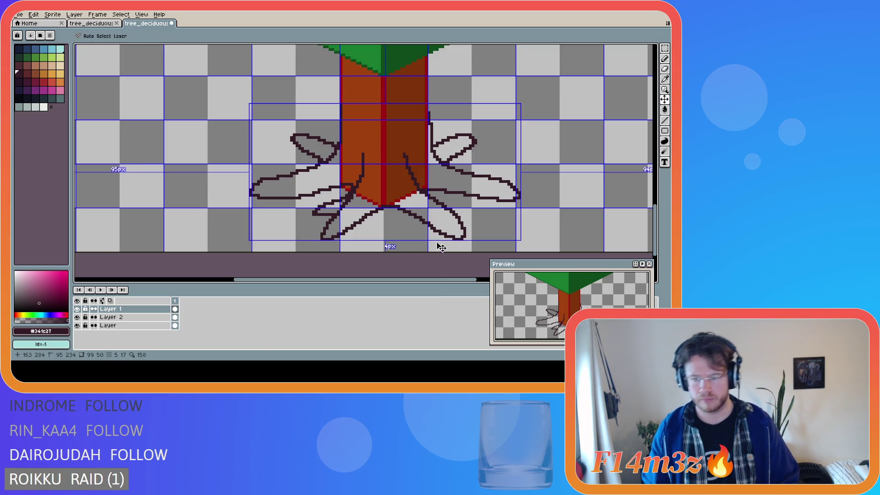
mouse_move(429, 212)
mouse_down()
mouse_move(433, 227)
mouse_move(414, 231)
mouse_move(403, 206)
mouse_up()
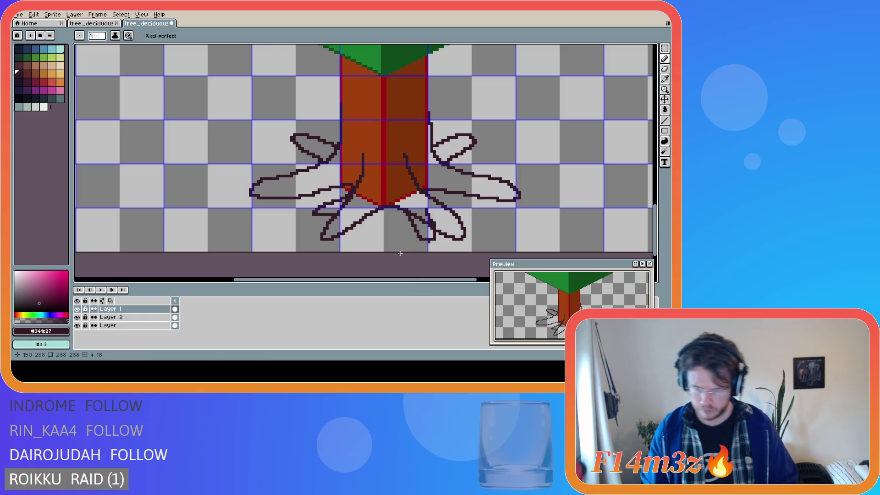
- Try root edges running straight down from the trunk base, undoing each one
key(v)
key(ctrl+z)
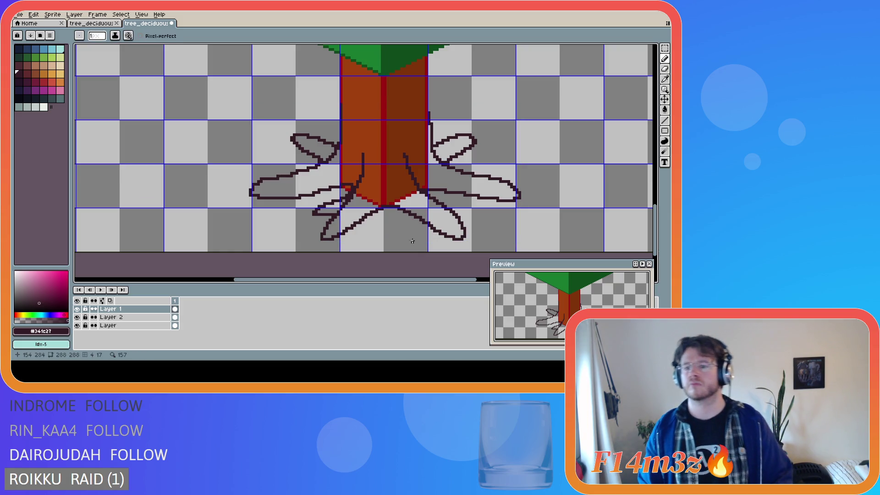
drag(416, 205, 421, 240)
key(ctrl+z)
drag(415, 206, 418, 240)
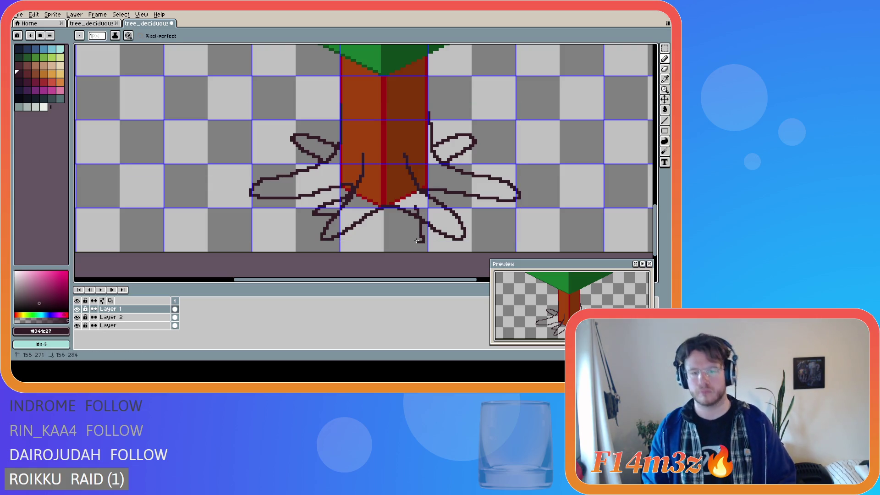
key(ctrl+z)
mouse_move(415, 207)
mouse_down()
mouse_move(416, 236)
mouse_move(400, 207)
mouse_up()
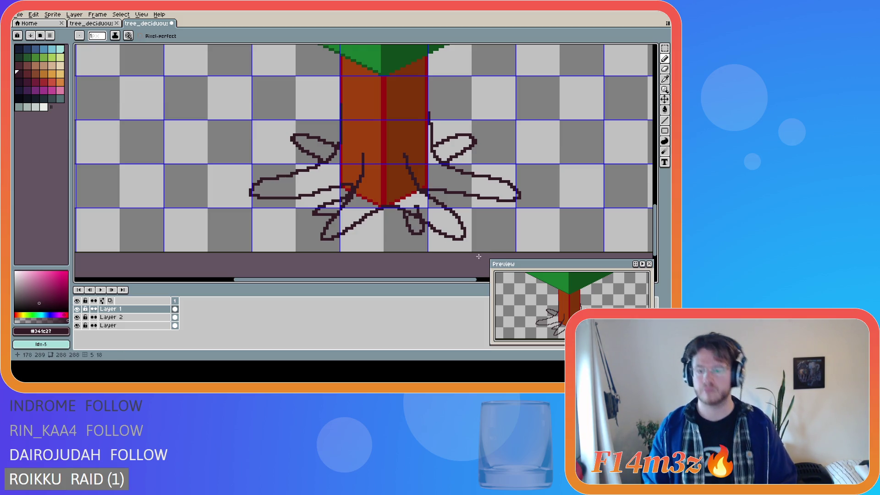
key(ctrl+z)
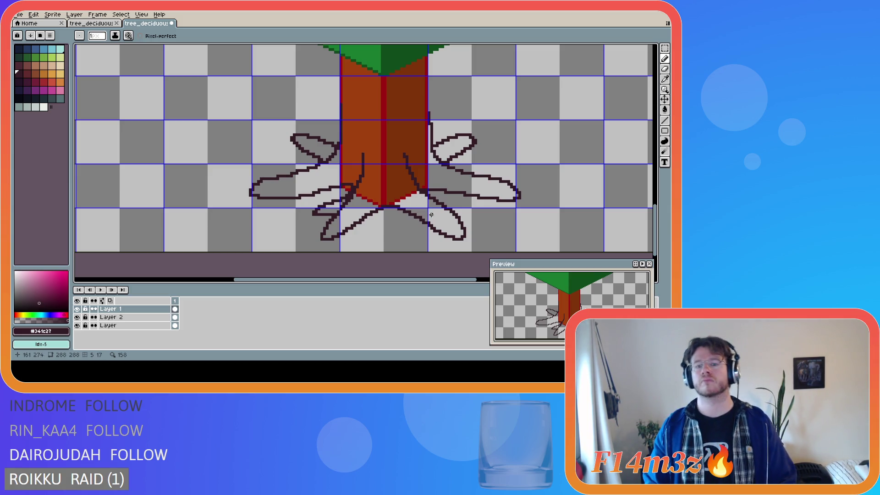
mouse_move(429, 211)
mouse_down()
mouse_move(437, 243)
mouse_move(423, 237)
mouse_move(411, 212)
mouse_up()
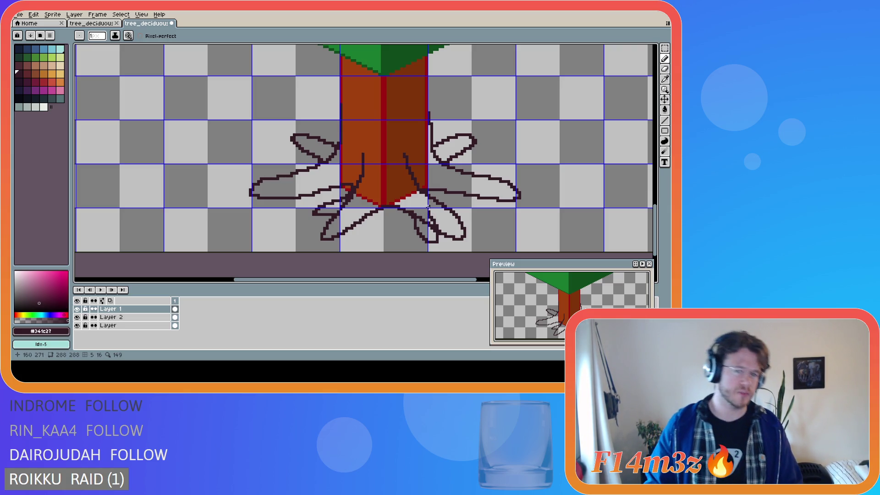
key(ctrl+z)
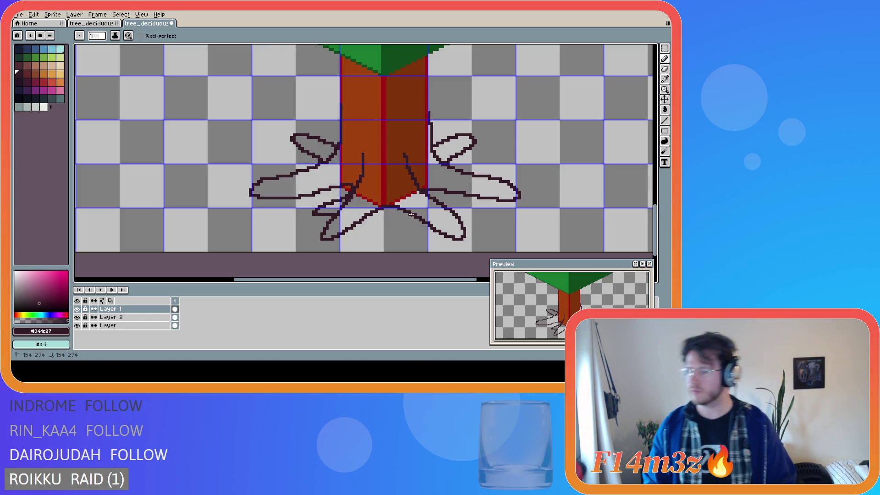
- Attempt a root loop beside the trunk base with short vertical edges, undoing the tries
key(ctrl)
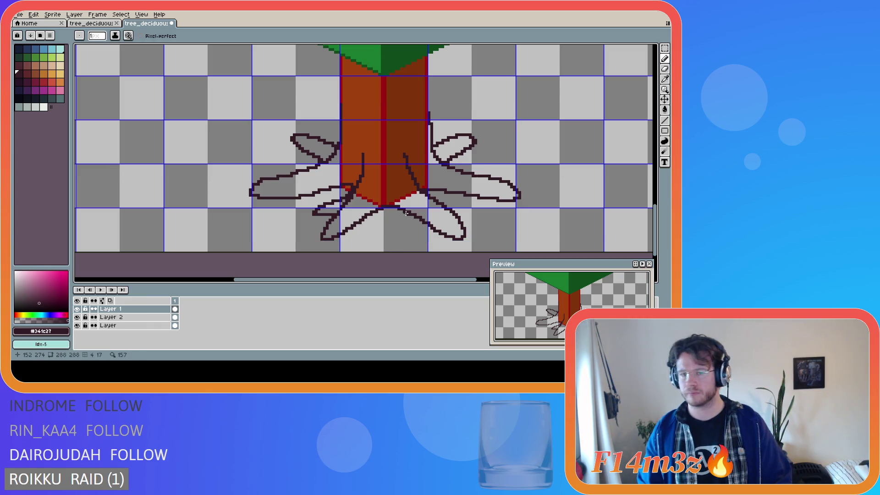
mouse_move(411, 213)
mouse_down()
mouse_move(426, 240)
mouse_move(430, 215)
mouse_up()
key(ctrl+z)
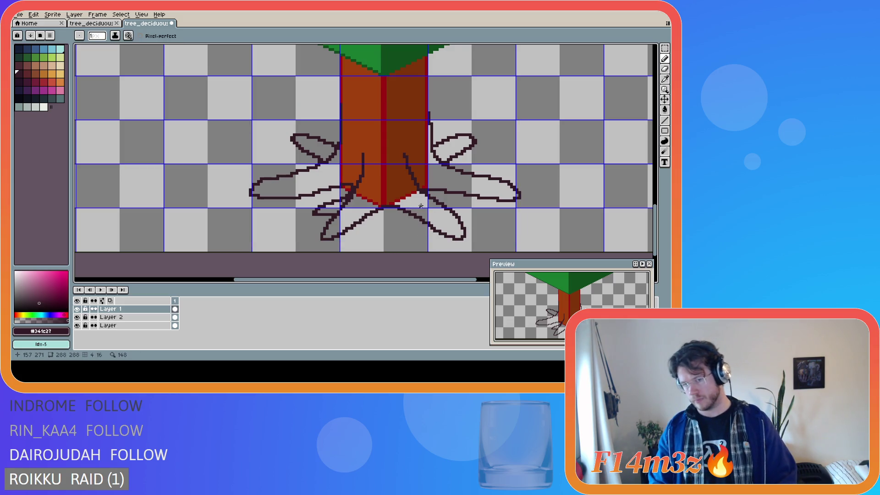
drag(421, 208, 431, 233)
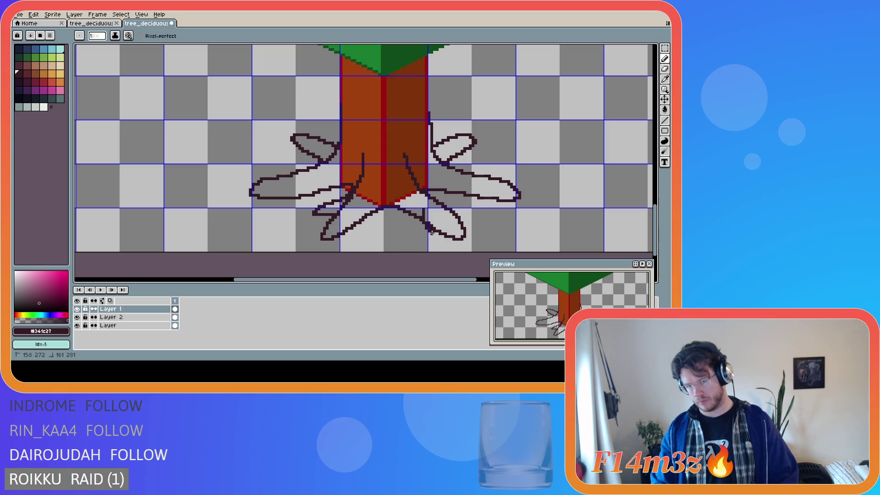
key(ctrl+z)
drag(413, 202, 421, 233)
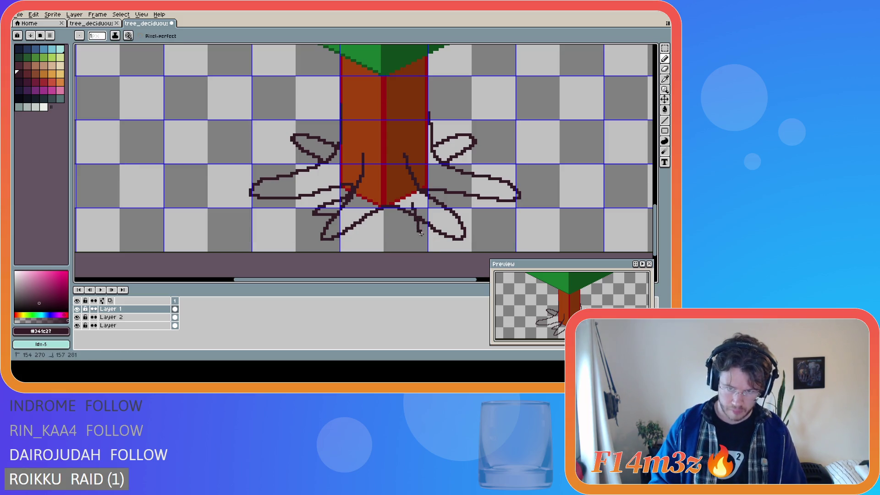
key(ctrl+z)
drag(415, 203, 422, 237)
mouse_move(417, 205)
mouse_down()
mouse_move(426, 244)
mouse_move(411, 240)
mouse_up()
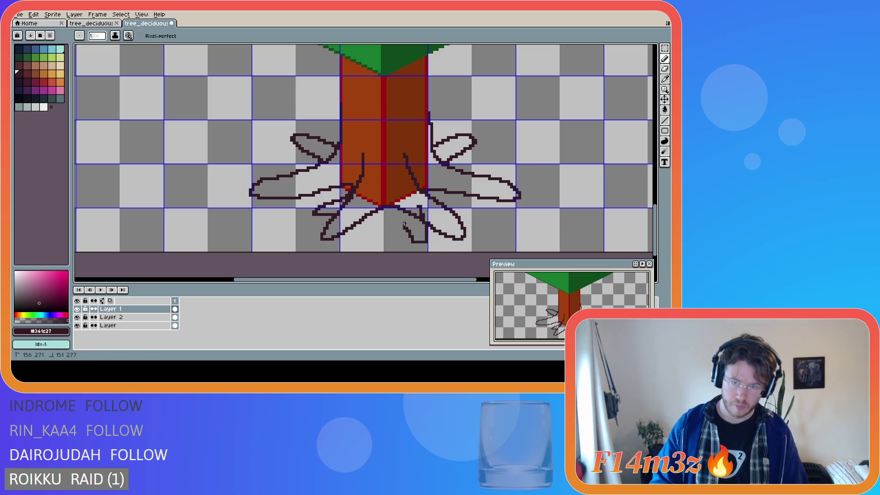
key(ctrl+z)
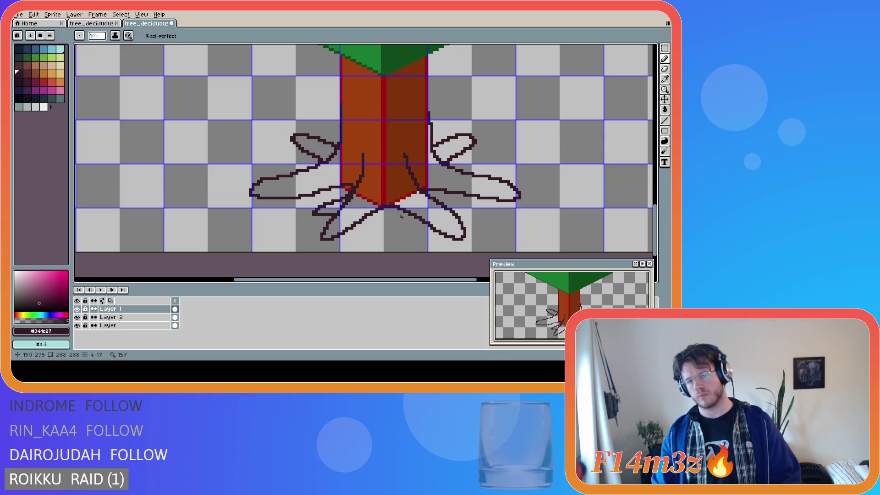
mouse_move(398, 212)
mouse_down()
mouse_move(430, 247)
mouse_move(427, 211)
mouse_up()
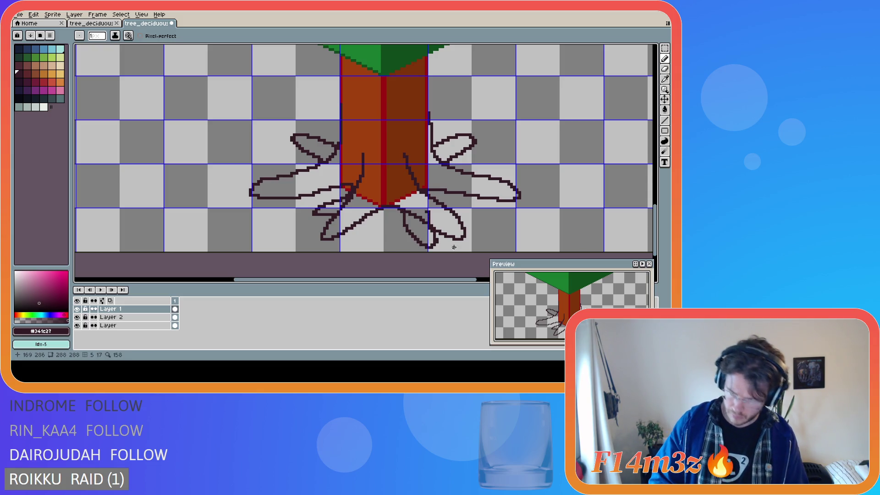
key(ctrl+z)
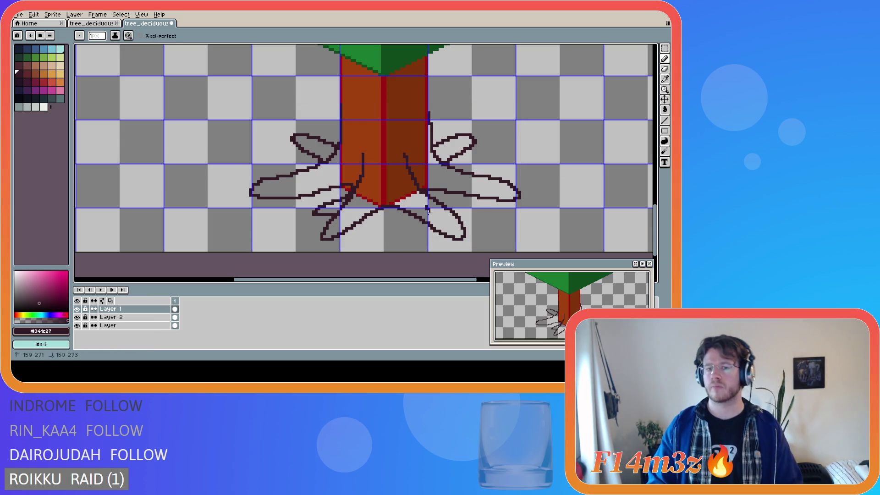
- Redraw a narrow dark root loop below the trunk several times, undoing the final attempts
drag(422, 206, 421, 238)
key(ctrl+z)
key(ctrl+z)
mouse_move(422, 205)
mouse_down()
mouse_move(429, 238)
mouse_move(416, 241)
mouse_move(404, 206)
mouse_up()
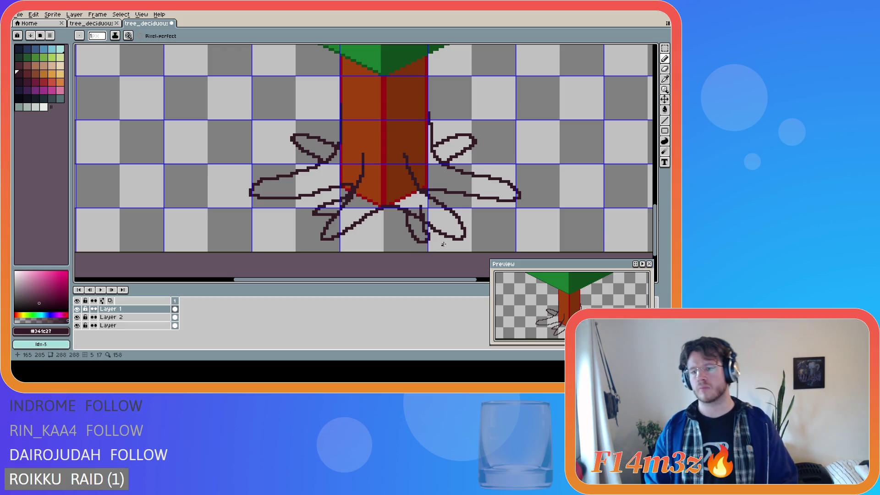
key(ctrl+z)
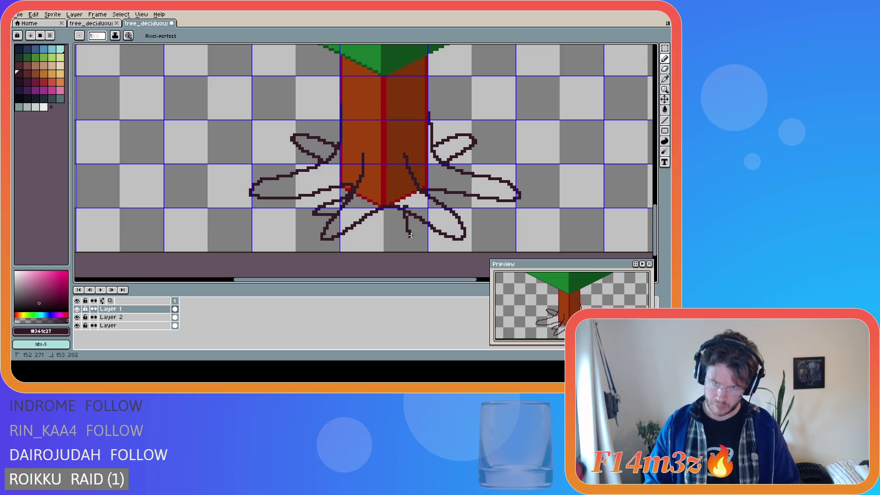
mouse_move(409, 206)
mouse_down()
mouse_move(404, 242)
mouse_move(417, 239)
mouse_move(419, 223)
mouse_up()
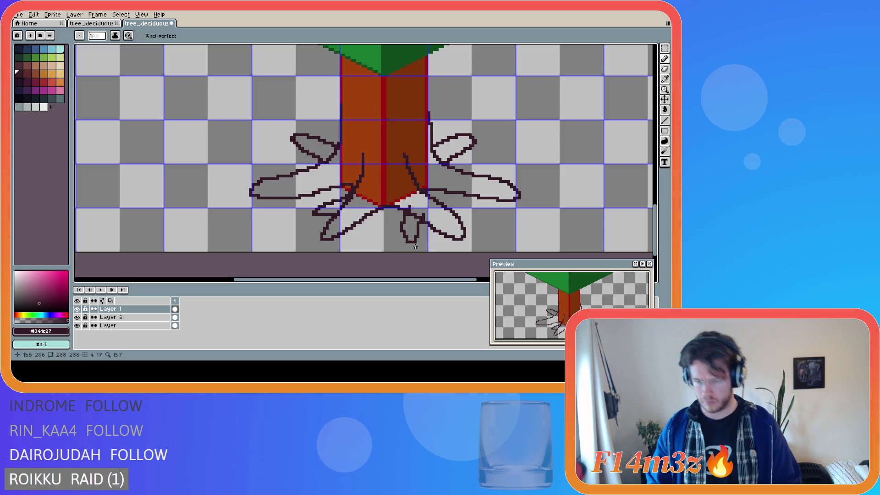
key(ctrl+z)
mouse_move(411, 206)
mouse_down()
mouse_move(406, 236)
mouse_move(414, 242)
mouse_move(425, 216)
mouse_move(408, 216)
mouse_move(402, 245)
mouse_move(417, 241)
mouse_move(424, 223)
mouse_move(404, 211)
mouse_move(413, 242)
mouse_move(429, 236)
mouse_move(422, 209)
mouse_up()
key(ctrl+z)
key(ctrl+z)
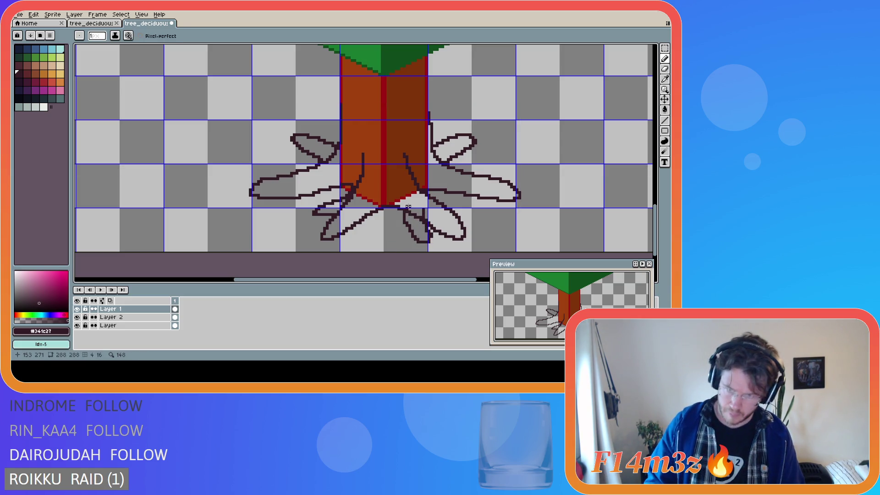
key(ctrl+z)
- Redraw the narrow root loop under the trunk, then undo it stroke by stroke
mouse_move(405, 212)
mouse_down()
mouse_move(404, 234)
mouse_move(418, 245)
mouse_move(427, 238)
mouse_move(426, 215)
mouse_move(428, 245)
mouse_move(427, 213)
mouse_move(409, 213)
mouse_move(427, 242)
mouse_move(428, 216)
mouse_up()
key(ctrl+z)
key(ctrl+z)
key(ctrl)
key(ctrl+z)
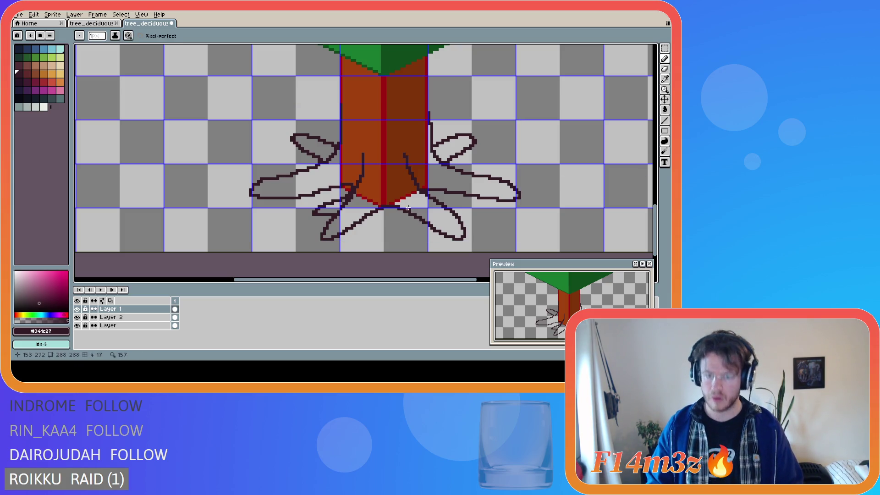
key(ctrl+z)
- Try vertical and diagonal root strokes below the trunk, undoing all, leaving the original roots
key(ctrl+z)
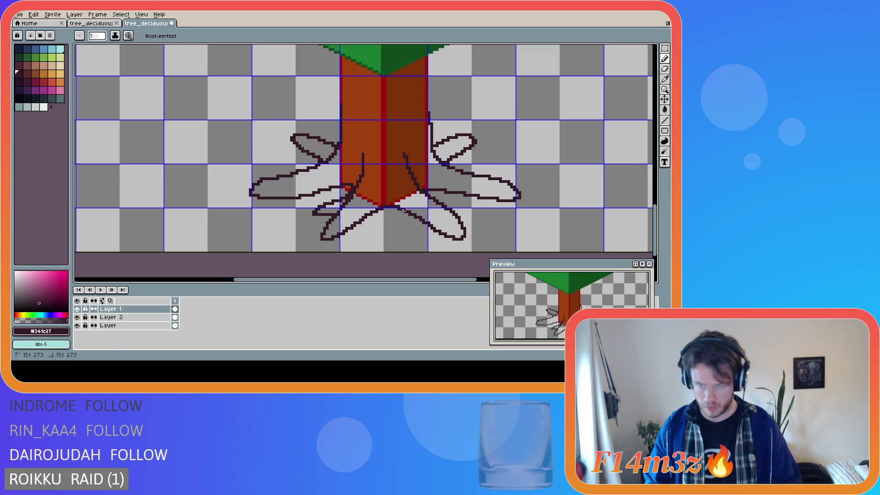
key(ctrl)
drag(406, 213, 419, 239)
key(ctrl+z)
mouse_move(404, 209)
mouse_down()
mouse_move(405, 239)
mouse_move(426, 247)
mouse_move(418, 216)
mouse_move(401, 210)
mouse_move(399, 236)
mouse_move(408, 245)
mouse_move(418, 244)
mouse_move(418, 220)
mouse_move(407, 232)
mouse_move(418, 242)
mouse_move(424, 219)
mouse_move(406, 225)
mouse_move(418, 239)
mouse_move(424, 226)
mouse_up()
key(ctrl+z)
key(ctrl+z)
key(ctrl+z)
key(v)
key(b)
key(ctrl+z)
key(ctrl+z)
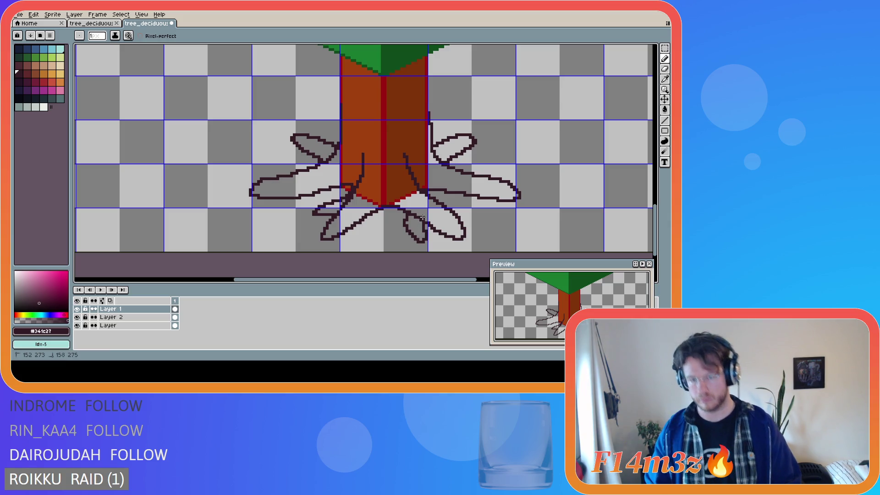
key(ctrl+z)
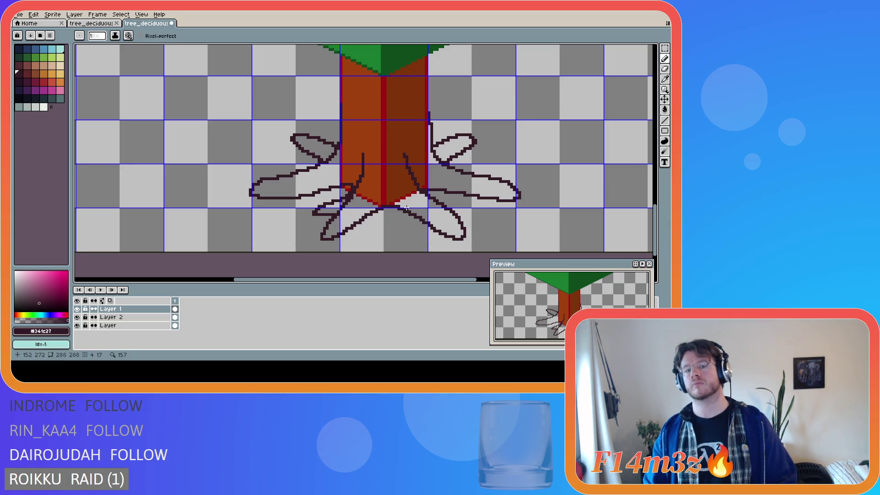
mouse_move(404, 209)
mouse_down()
mouse_move(410, 233)
mouse_move(422, 241)
mouse_move(429, 227)
mouse_up()
key(ctrl+z)
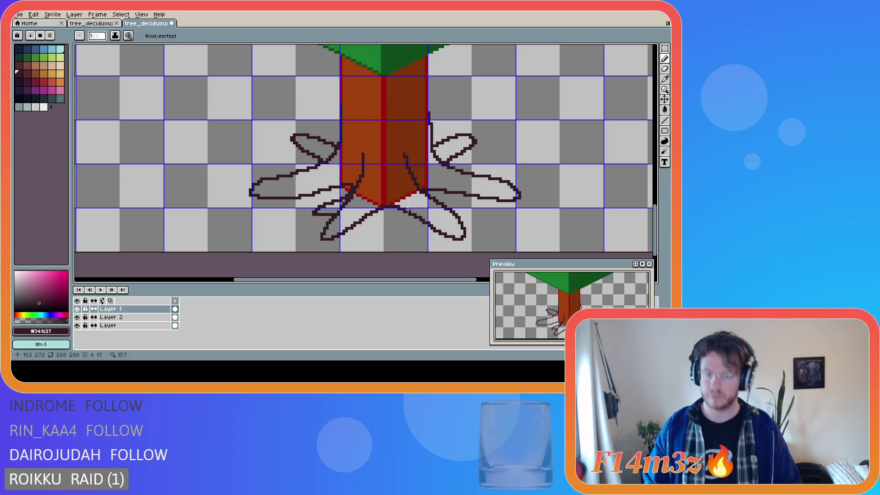
drag(398, 208, 431, 251)
key(ctrl+z)
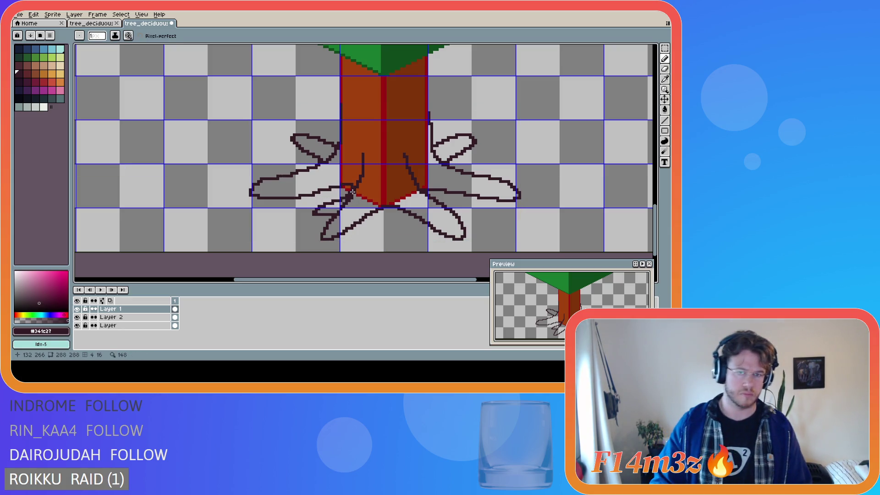
- Join the left root's dark outline to the trunk's left edge; undo a trial eraser stroke
drag(351, 192, 329, 189)
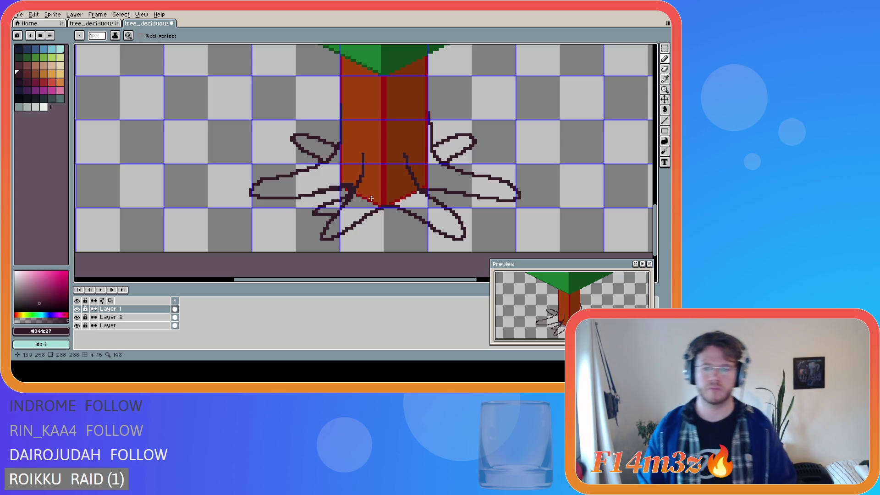
key(l)
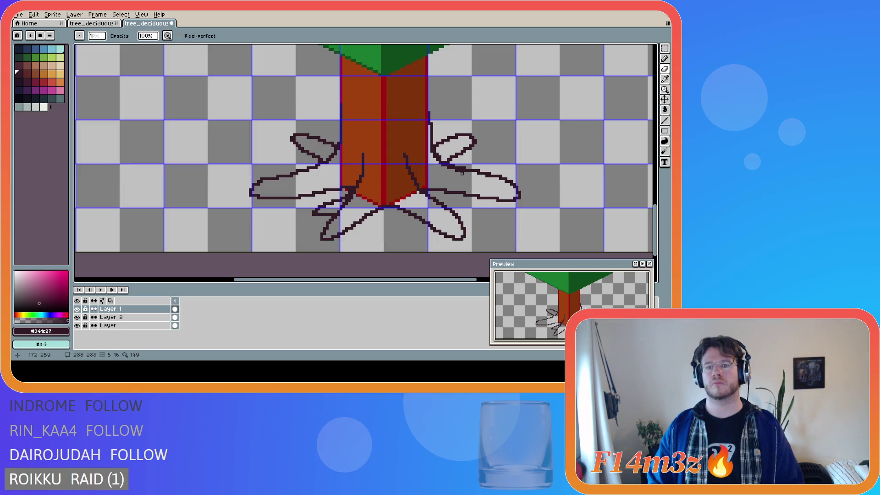
drag(451, 167, 440, 167)
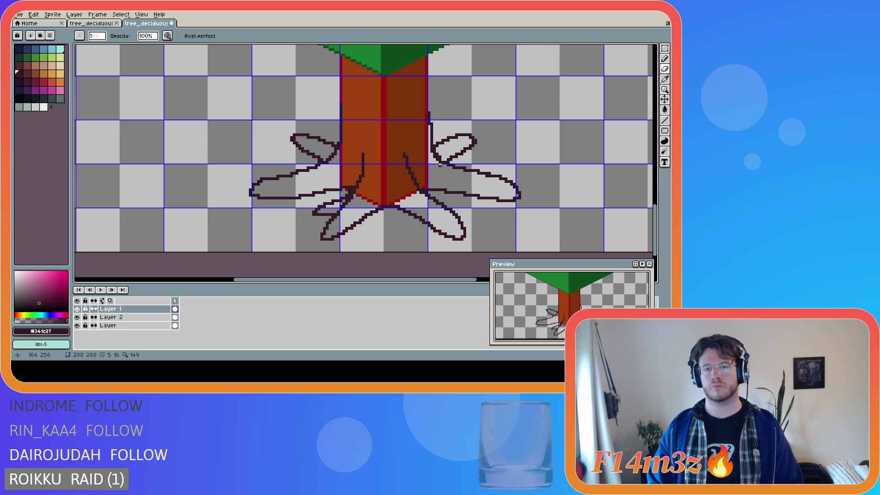
key(e)
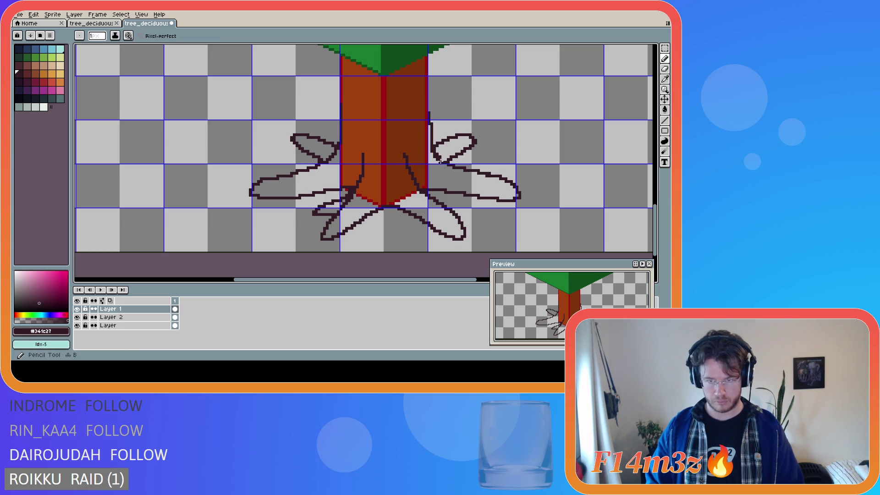
key(b)
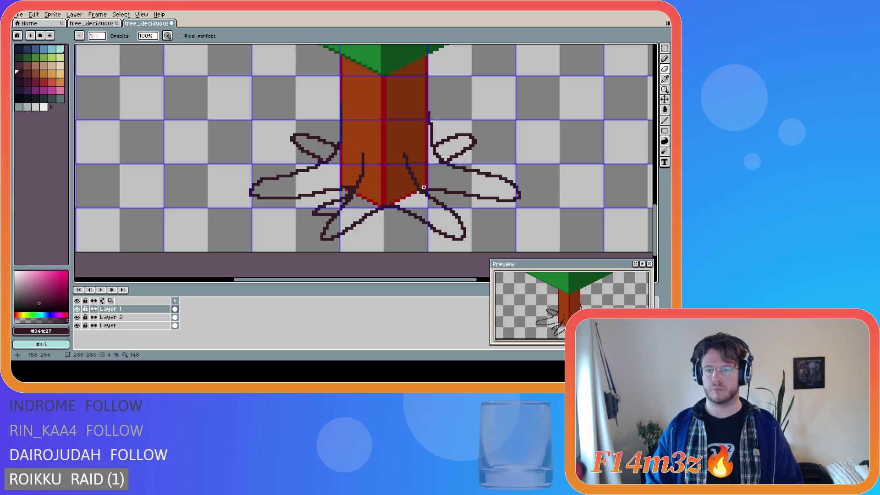
key(ctrl)
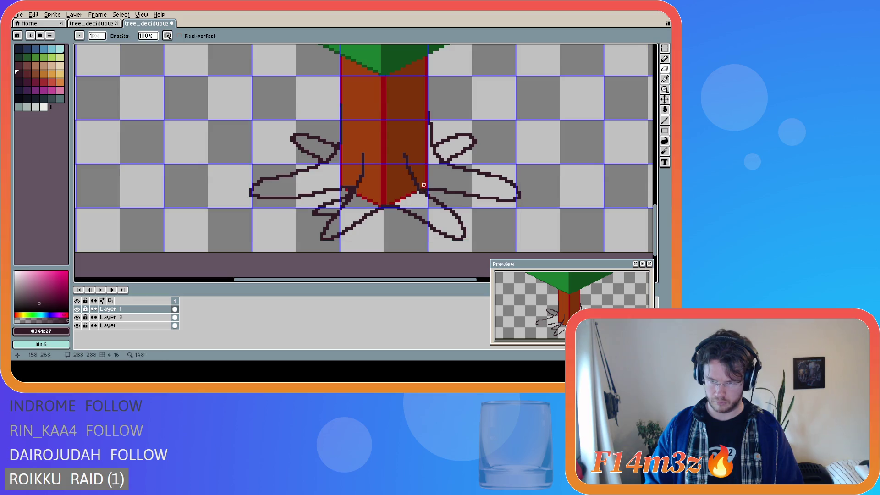
key(ctrl)
key(ctrl+z)
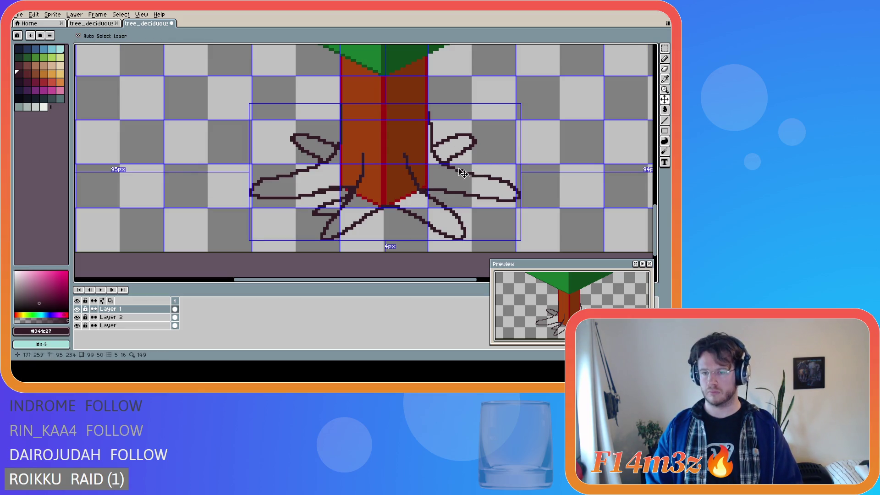
- Redo the thicker dark pencil stroke on the right root with Ctrl+Y
key(ctrl+y)
key(ctrl+y)
key(ctrl+y)
key(ctrl+y)
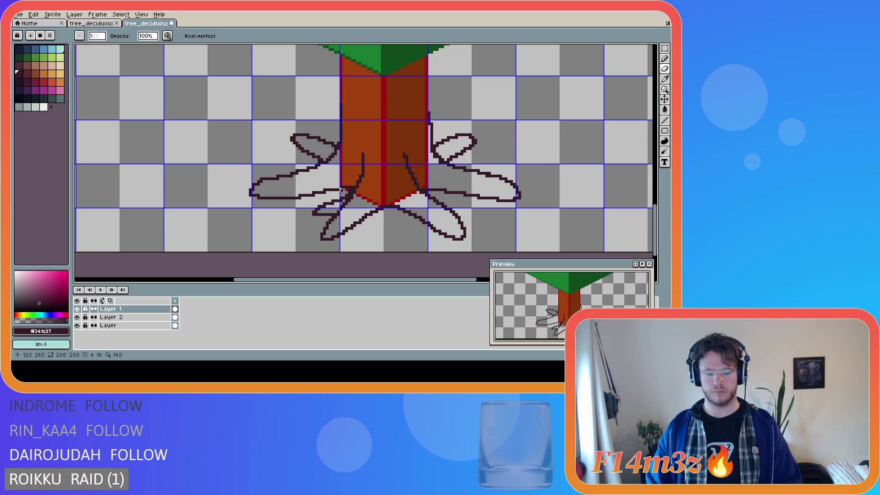
- Outline the trunk's lower-left edge by the left root in dark pixels, erasing stray pixels
key(b)
drag(337, 189, 355, 200)
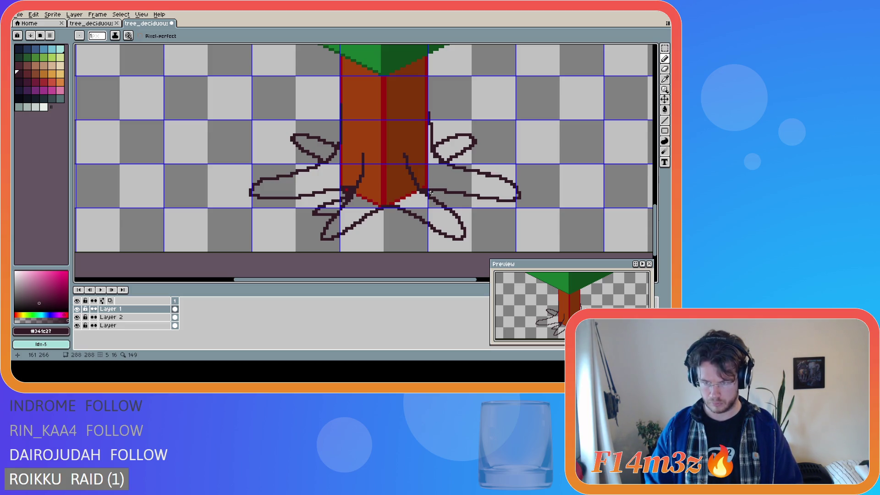
key(e)
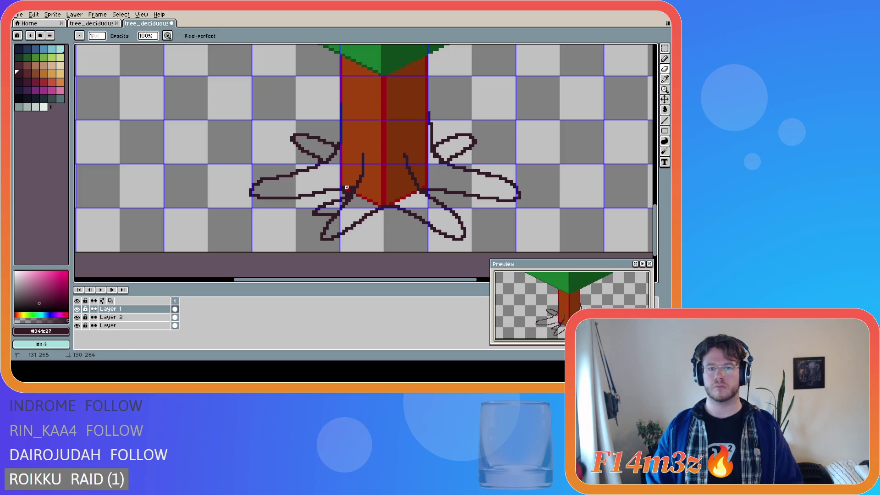
mouse_move(345, 184)
mouse_down()
mouse_move(352, 185)
mouse_move(350, 195)
mouse_up()
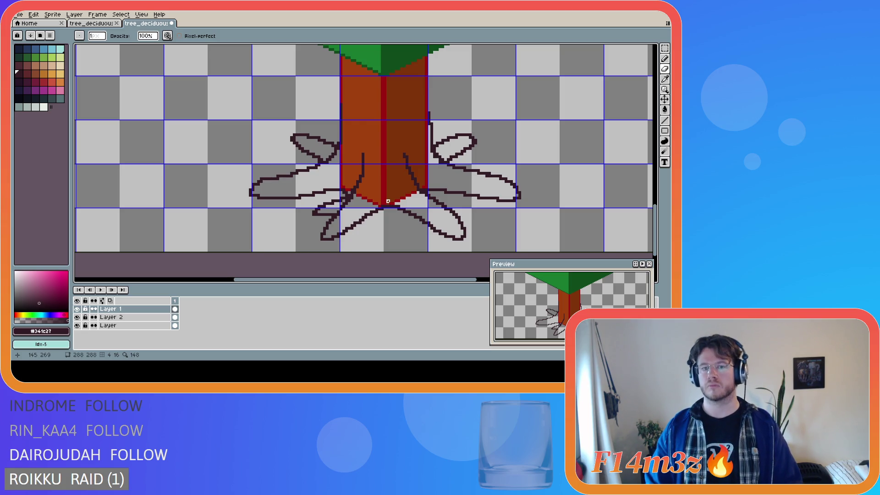
key(e)
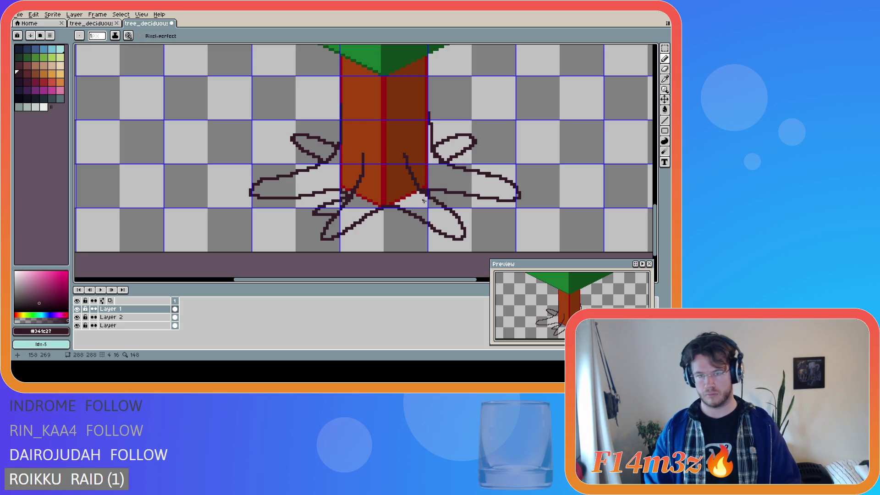
- Switch between eraser and pencil, and undo two earlier pencil strokes on the right root
key(e)
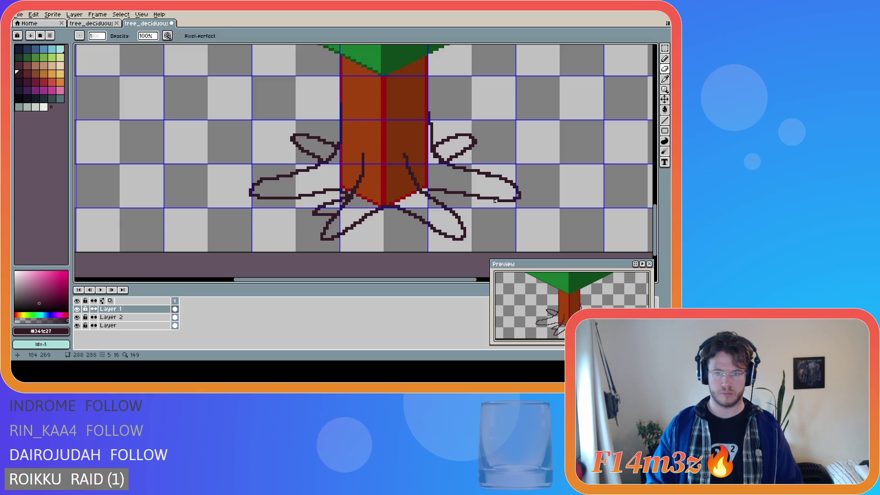
key(e)
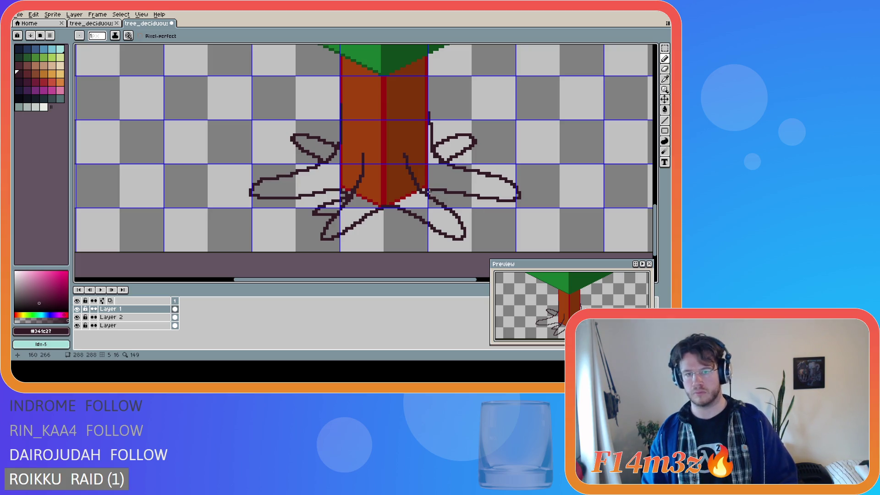
key(e)
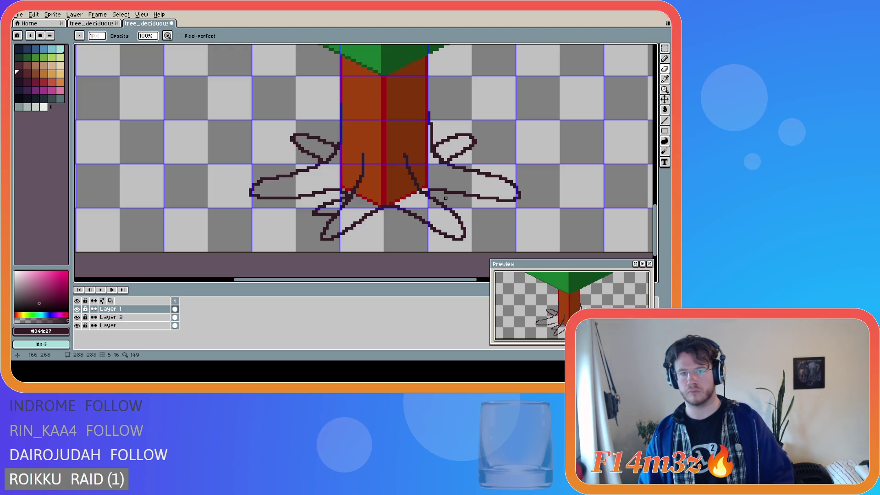
key(b)
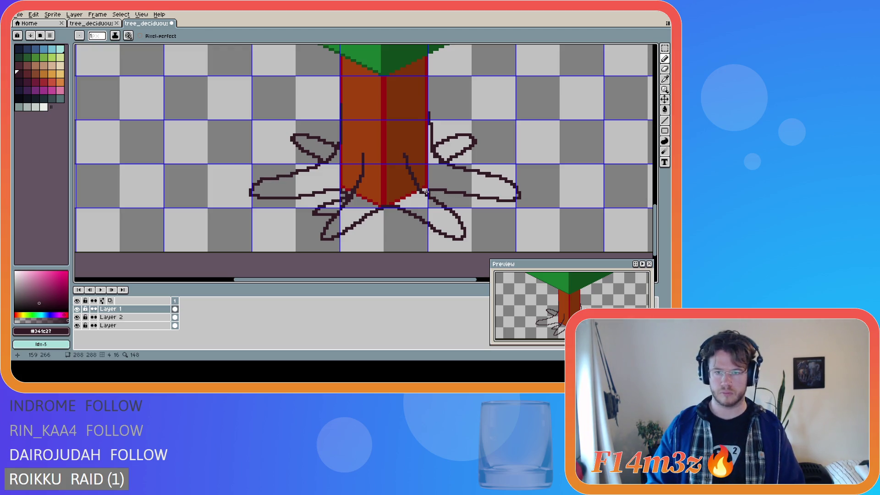
key(e)
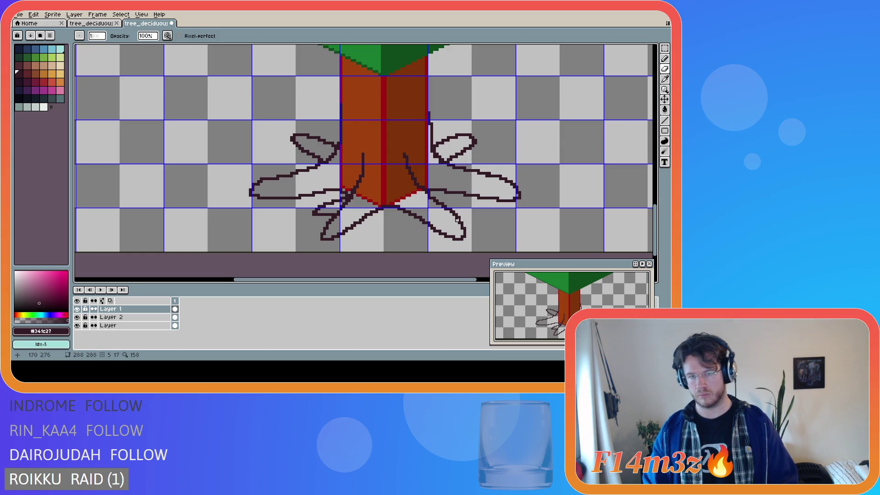
key(e)
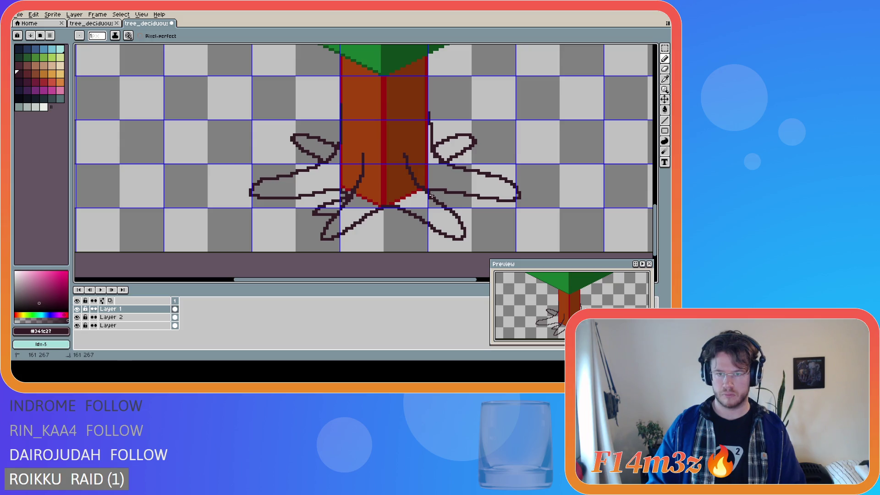
key(e)
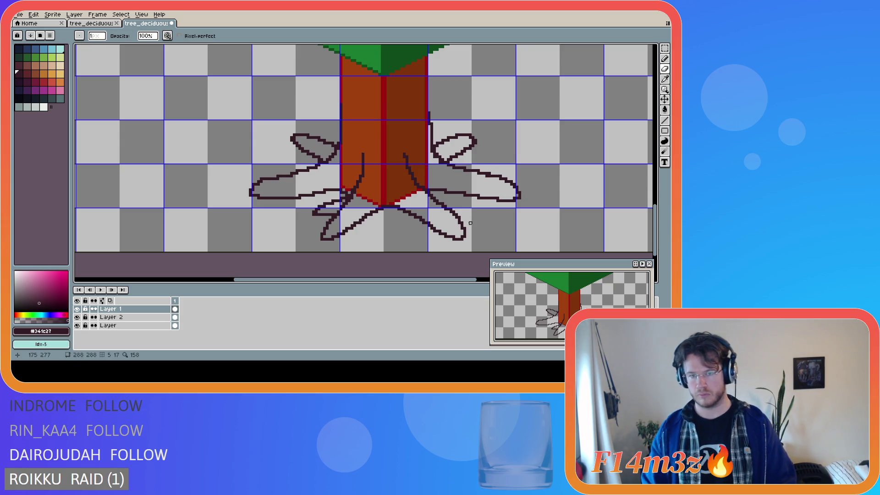
key(v)
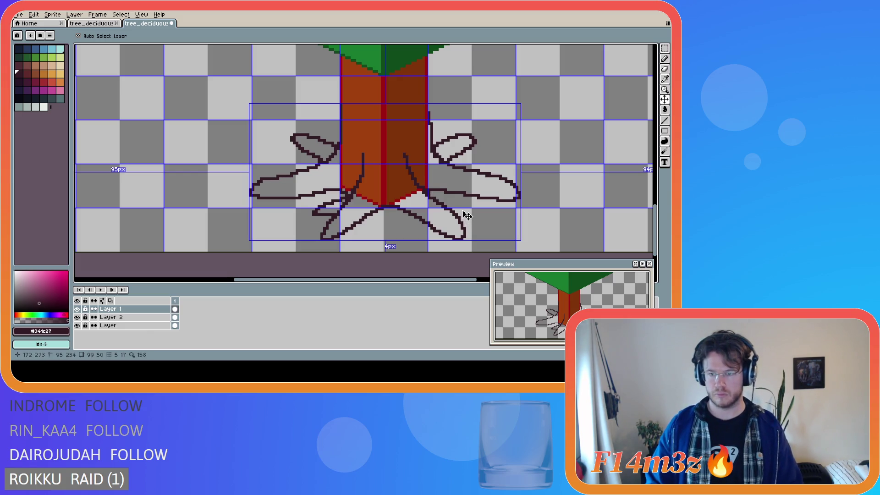
key(ctrl+z)
key(ctrl+z)
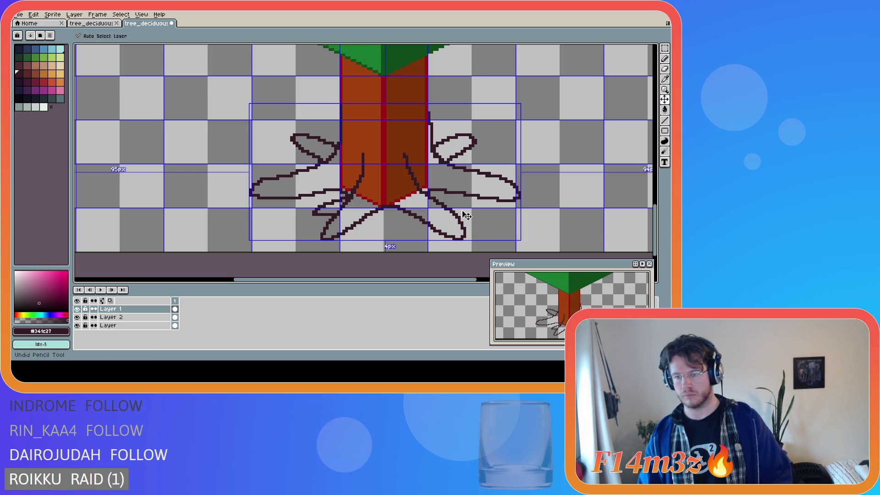
key(ctrl+z)
key(b)
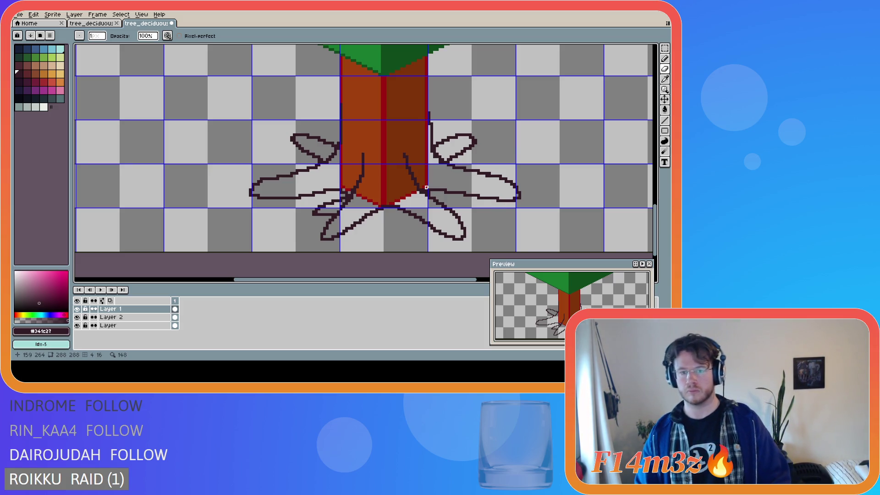
key(e)
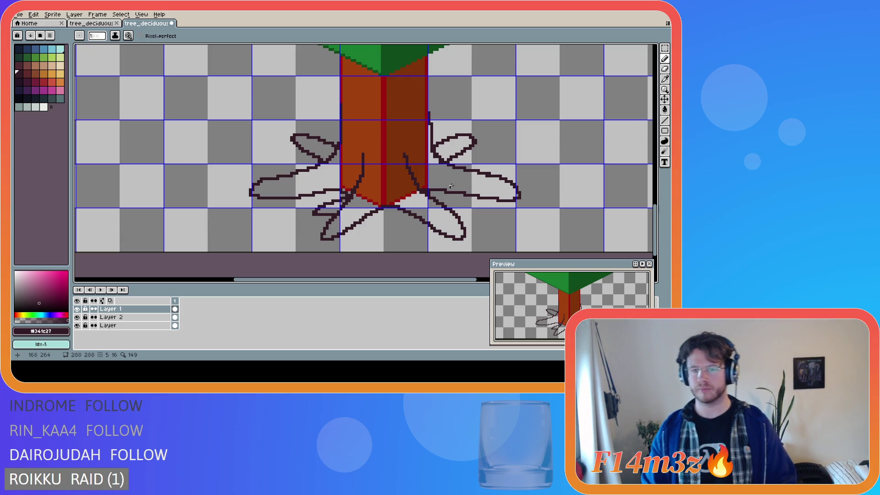
- Draw a dark inner stroke curving down inside the right root, retrying with undo
mouse_move(451, 186)
mouse_down()
mouse_move(501, 215)
mouse_move(477, 183)
mouse_up()
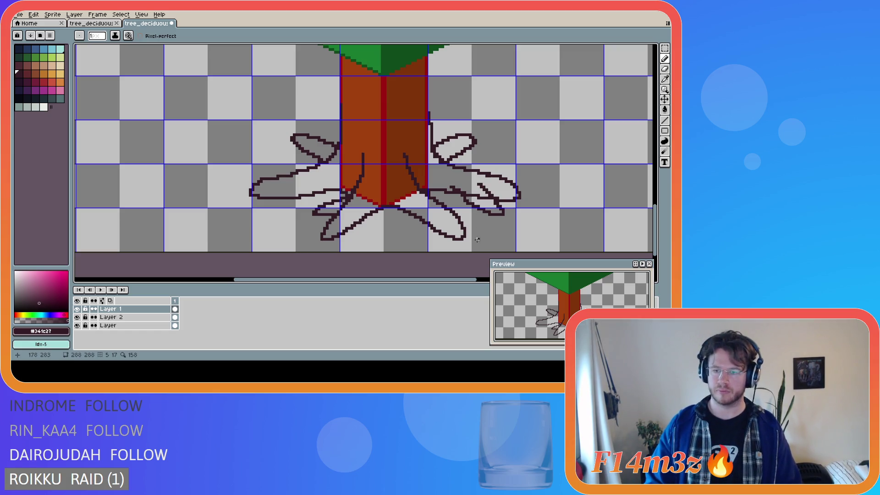
key(ctrl+z)
key(ctrl+z)
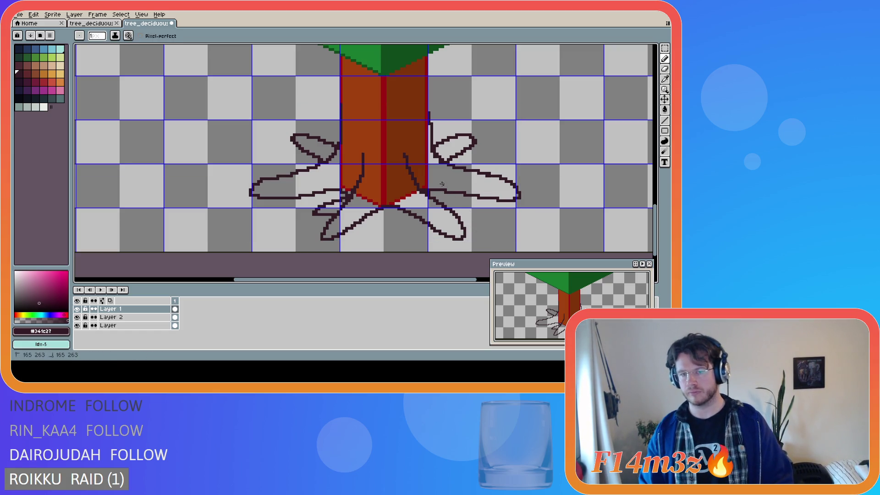
mouse_move(450, 192)
mouse_down()
mouse_move(464, 213)
mouse_move(492, 218)
mouse_move(484, 204)
mouse_move(447, 193)
mouse_move(464, 209)
mouse_move(500, 217)
mouse_move(492, 198)
mouse_move(466, 182)
mouse_up()
key(ctrl+z)
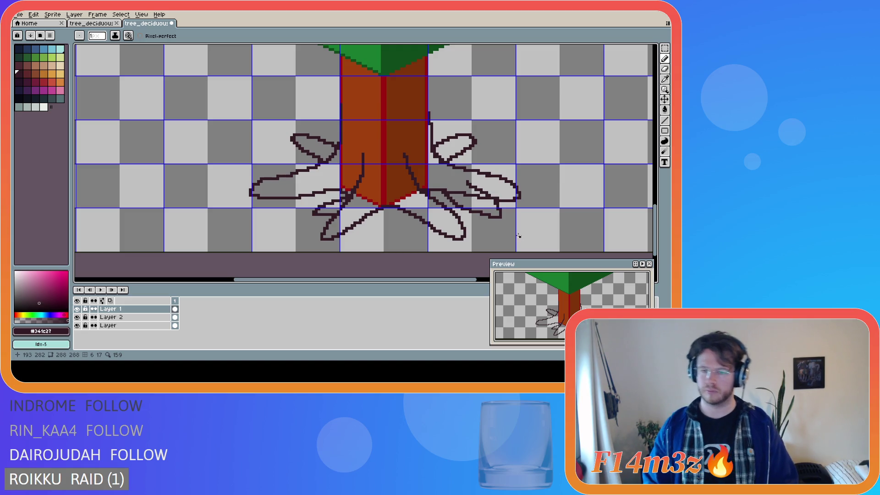
key(ctrl+z)
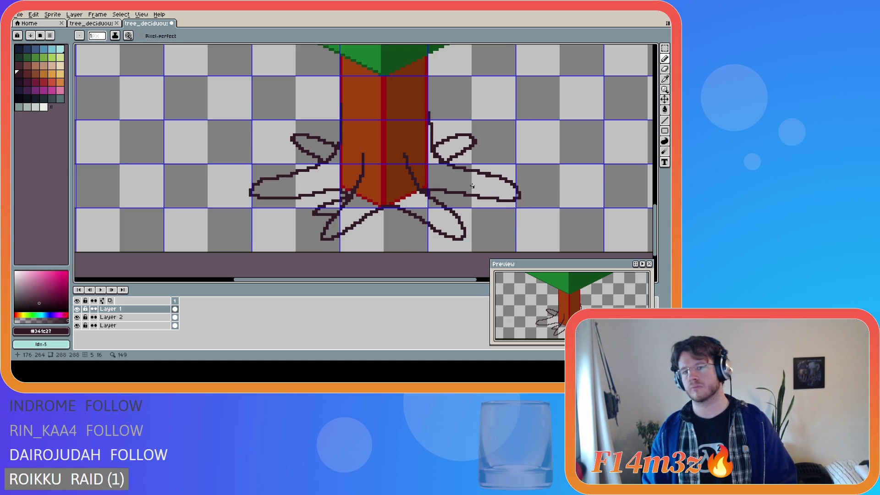
mouse_move(469, 182)
mouse_down()
mouse_move(487, 207)
mouse_move(481, 212)
mouse_move(452, 189)
mouse_up()
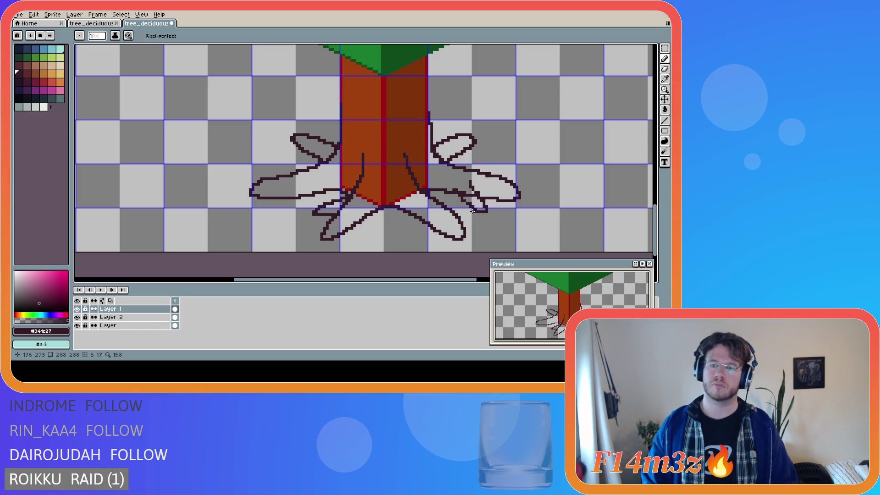
key(ctrl+z)
- Retry the right root's lower inner stroke, comparing versions with undo and redo
drag(455, 194, 502, 206)
key(ctrl+z)
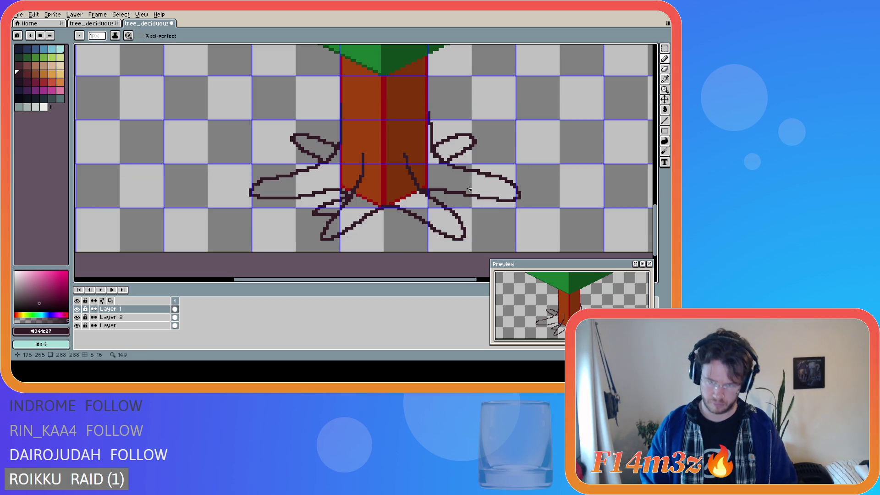
key(ctrl)
mouse_move(451, 191)
mouse_down()
mouse_move(488, 214)
mouse_move(489, 202)
mouse_move(480, 210)
mouse_move(489, 200)
mouse_move(473, 187)
mouse_move(472, 210)
mouse_move(482, 212)
mouse_up()
key(ctrl+z)
key(ctrl)
key(ctrl+z)
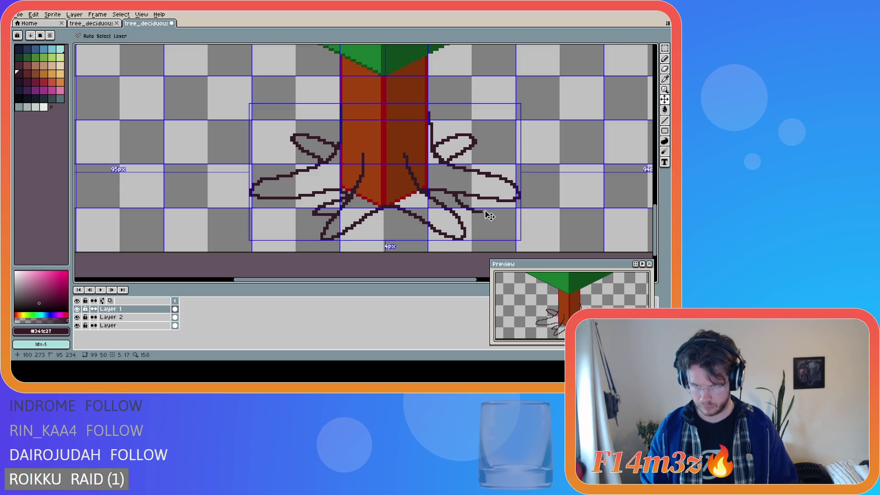
key(ctrl+z)
key(ctrl+y)
key(ctrl+z)
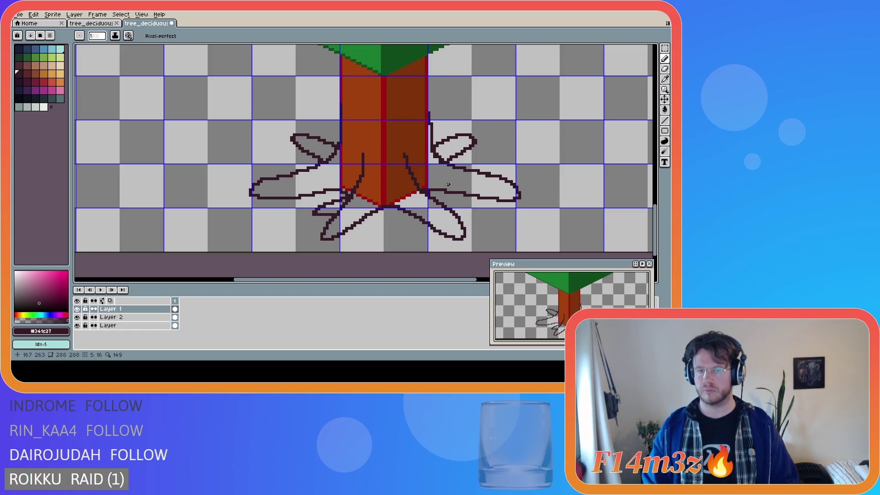
- Draw a curling inner line down the right root toward its tip, undoing misfires
mouse_move(465, 182)
mouse_down()
mouse_move(489, 211)
mouse_move(454, 191)
mouse_up()
key(v)
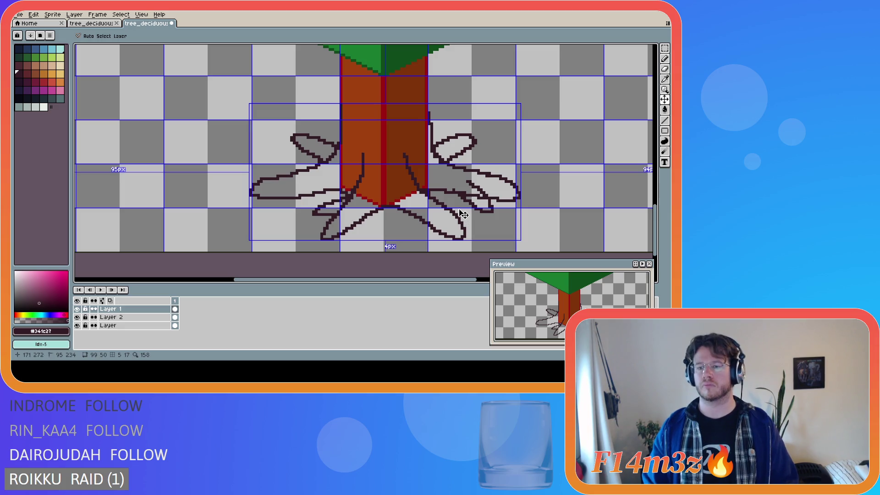
key(ctrl+z)
key(b)
drag(445, 192, 476, 217)
key(ctrl+z)
mouse_move(447, 192)
mouse_down()
mouse_move(484, 211)
mouse_move(467, 184)
mouse_up()
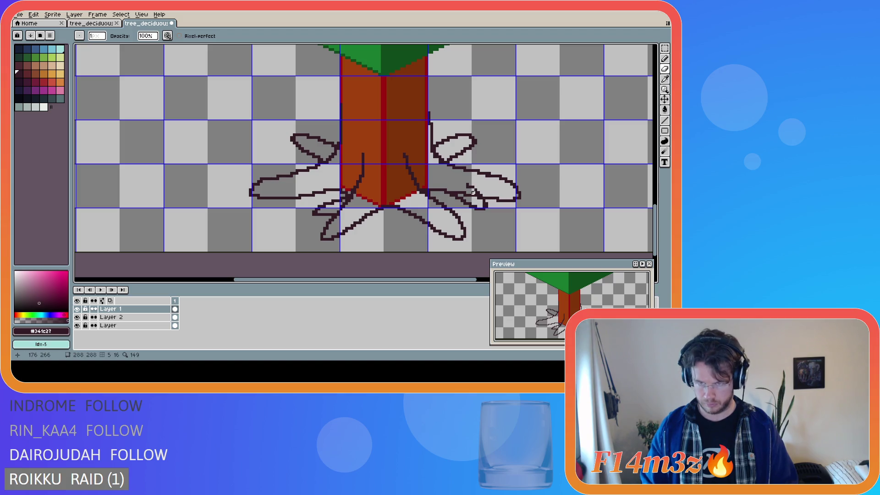
key(e)
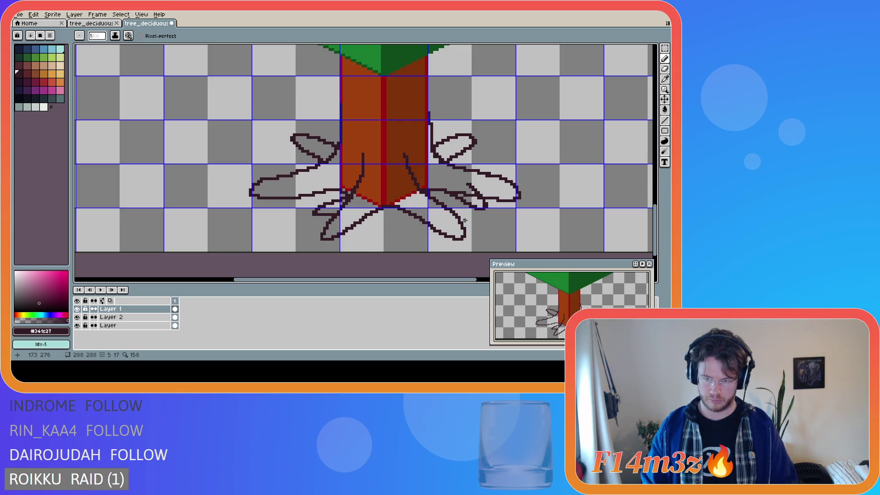
key(ctrl)
key(ctrl+z)
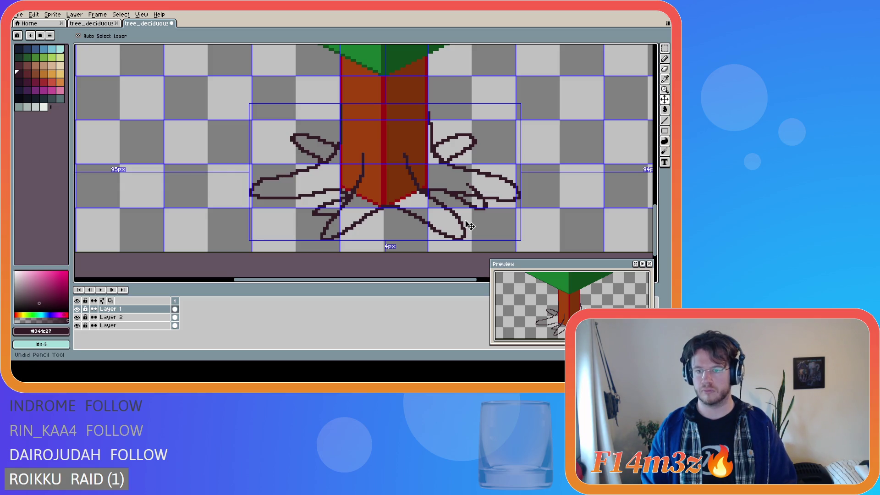
- Replace the curled stroke with one smooth inner line running down-right through the right root
key(ctrl+z)
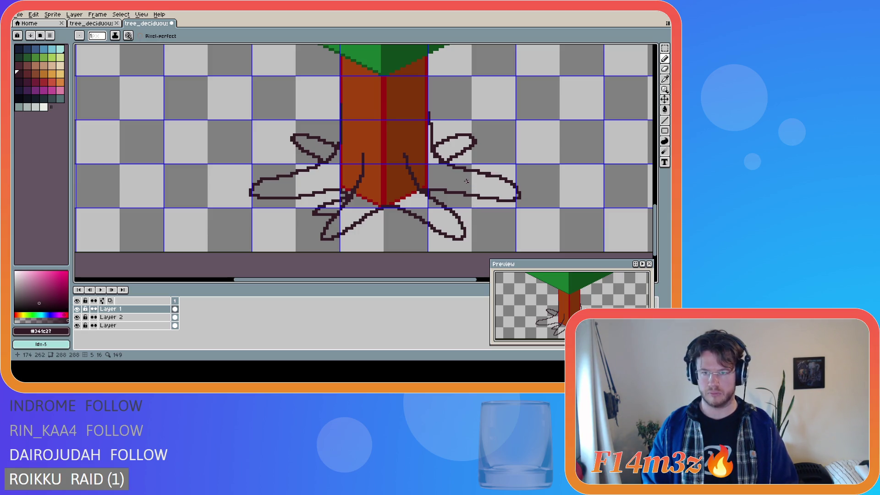
mouse_move(470, 182)
mouse_down()
mouse_move(502, 217)
mouse_move(451, 190)
mouse_up()
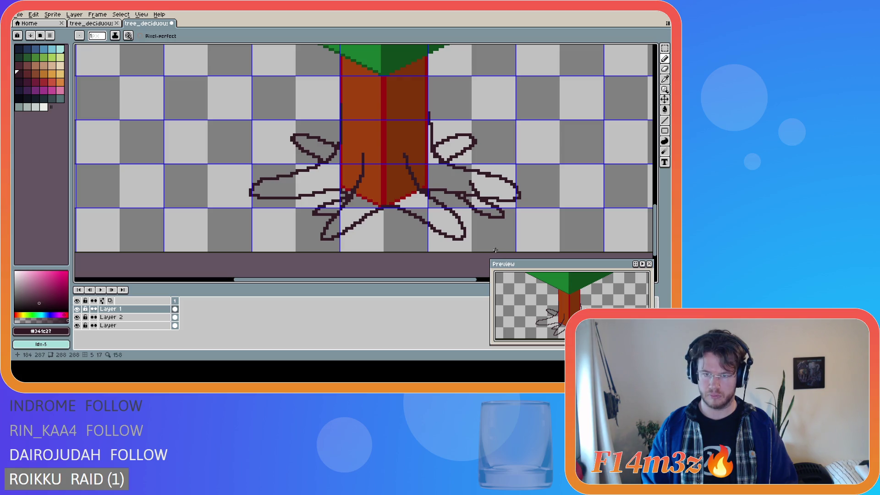
key(v)
key(b)
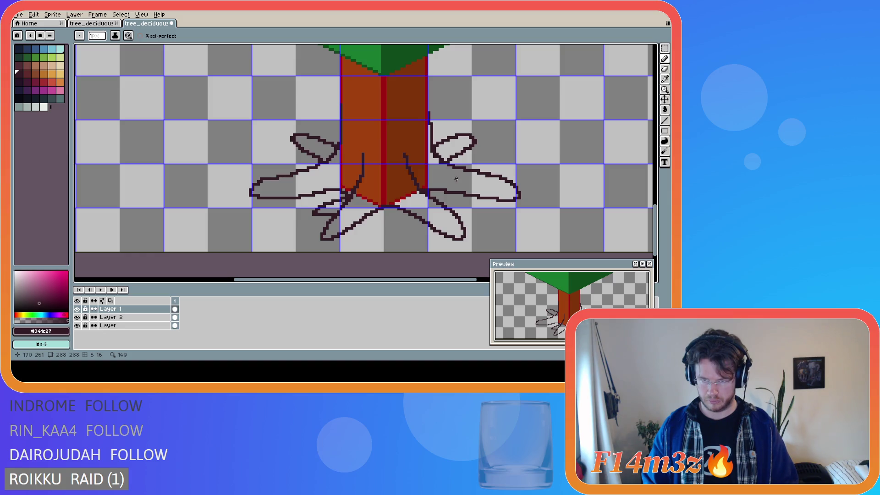
click(461, 179)
mouse_move(461, 179)
mouse_down()
mouse_move(497, 210)
mouse_move(442, 189)
mouse_up()
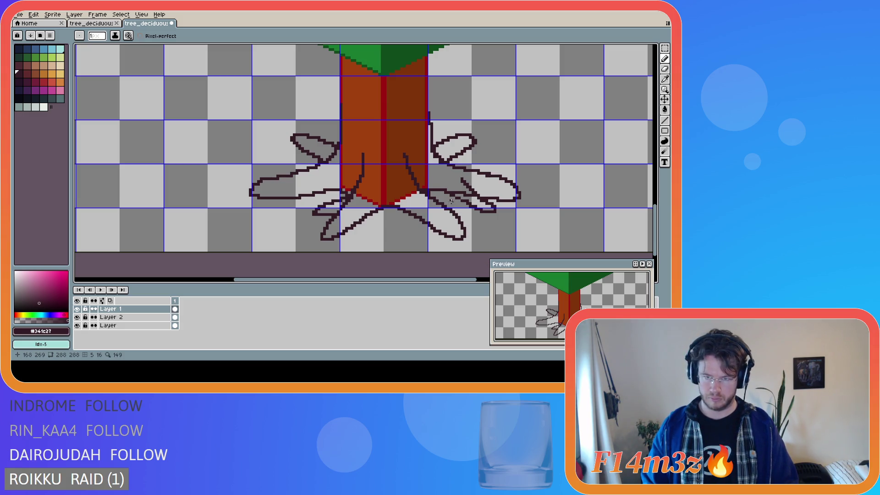
key(e)
drag(458, 195, 467, 196)
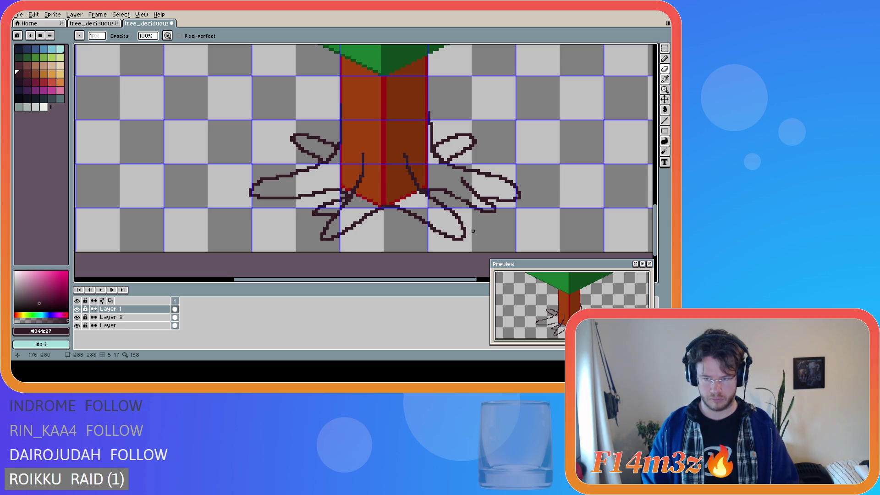
key(w)
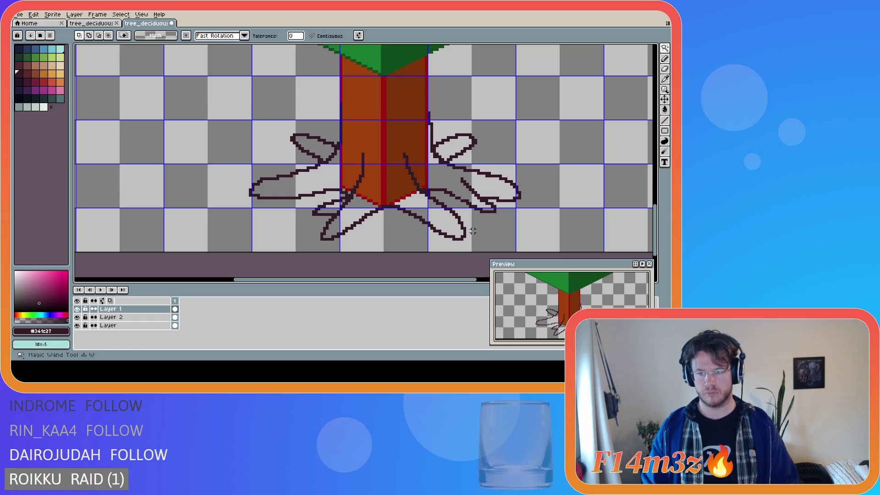
key(b)
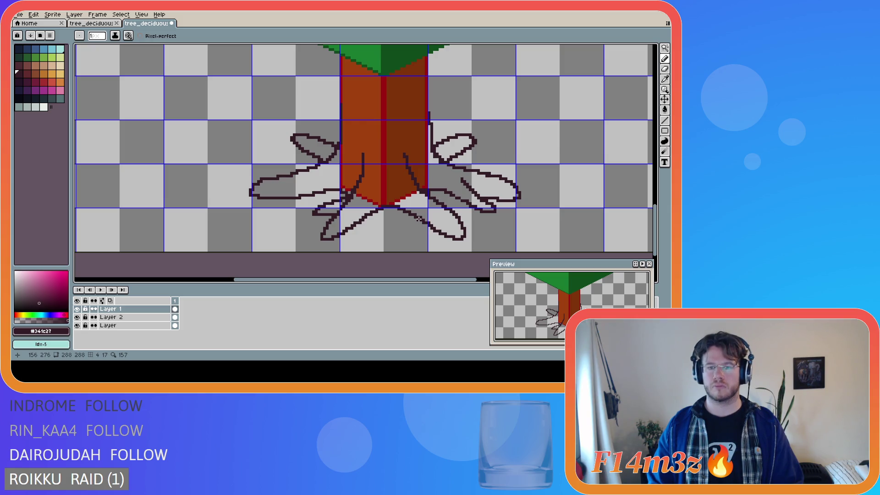
- Try several inner and looping root strokes below the trunk, undoing each attempt
mouse_move(415, 216)
mouse_down()
mouse_move(431, 241)
mouse_move(430, 213)
mouse_up()
key(ctrl+z)
drag(407, 208, 418, 242)
key(ctrl+z)
mouse_move(408, 208)
mouse_down()
mouse_move(427, 248)
mouse_move(436, 241)
mouse_move(428, 211)
mouse_up()
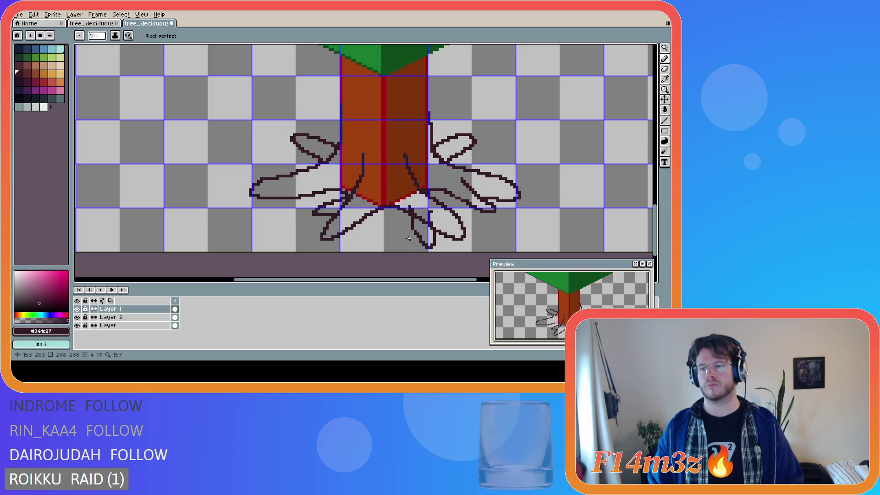
key(ctrl+z)
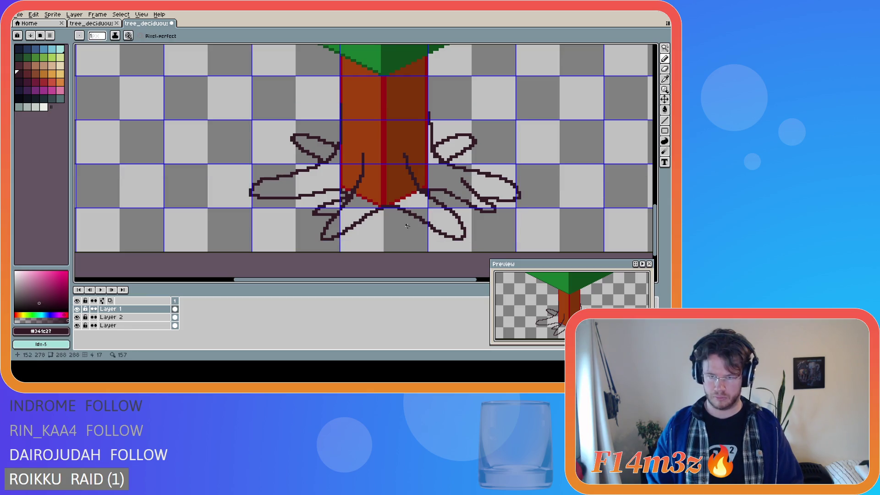
mouse_move(404, 209)
mouse_down()
mouse_move(401, 234)
mouse_move(415, 247)
mouse_move(417, 210)
mouse_up()
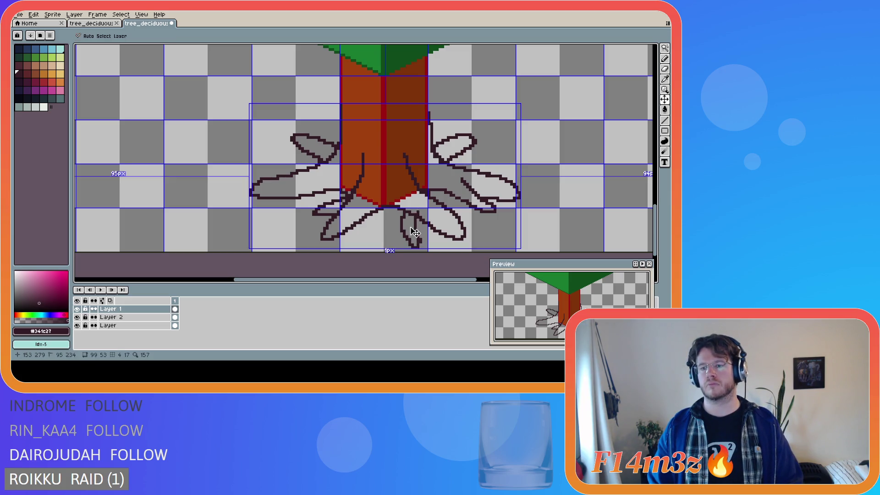
key(ctrl+z)
mouse_move(404, 210)
mouse_down()
mouse_move(413, 239)
mouse_move(424, 241)
mouse_move(421, 226)
mouse_move(406, 227)
mouse_move(413, 248)
mouse_up()
key(ctrl+z)
key(ctrl+z)
mouse_move(405, 210)
mouse_down()
mouse_move(403, 229)
mouse_move(421, 242)
mouse_up()
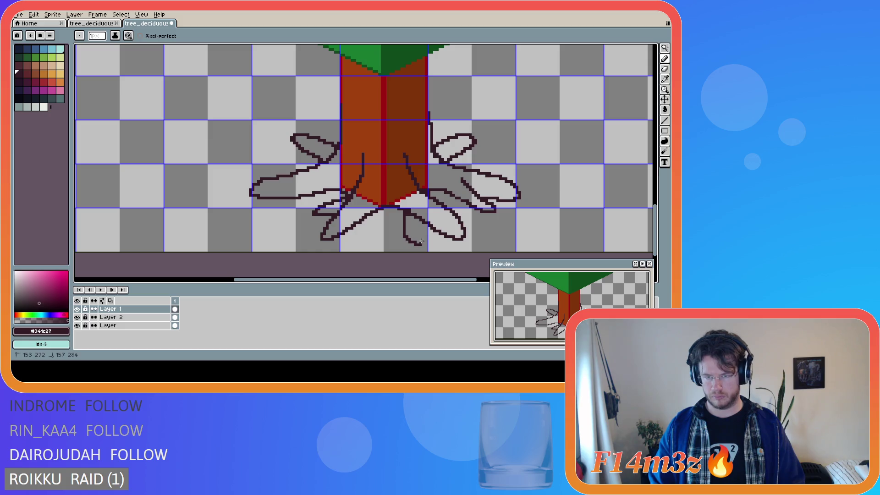
key(ctrl+z)
key(v)
key(b)
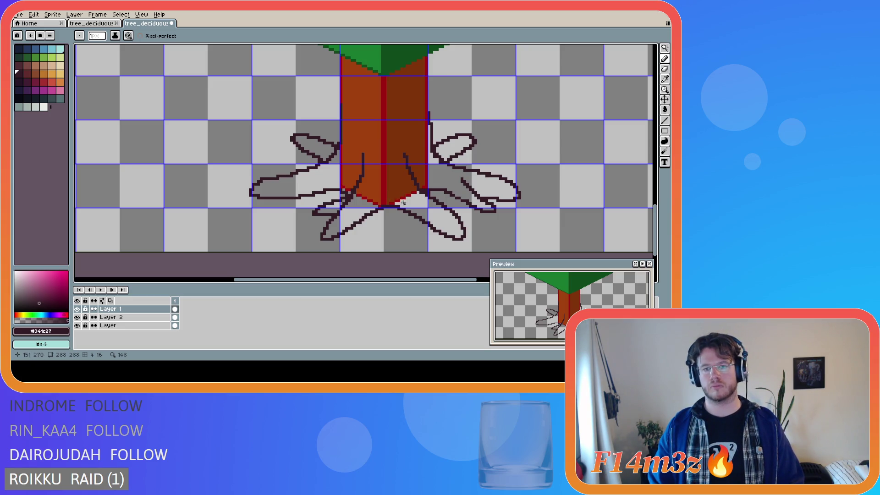
mouse_move(402, 202)
mouse_down()
mouse_move(414, 232)
mouse_move(391, 207)
mouse_up()
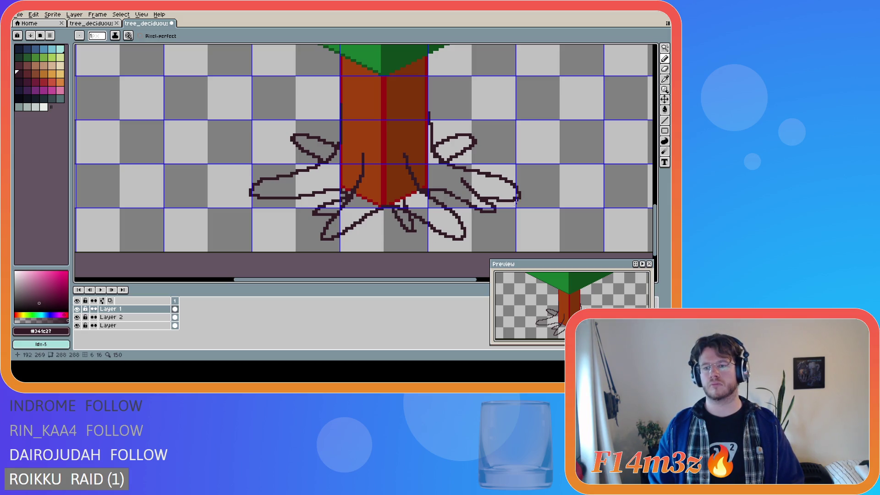
key(ctrl+z)
key(ctrl+z)
- Draw a short vertical root from the trunk base, then restore the lower root's erased outline pixels
mouse_move(404, 197)
mouse_down()
mouse_move(403, 220)
mouse_move(416, 239)
mouse_move(424, 238)
mouse_move(420, 212)
mouse_up()
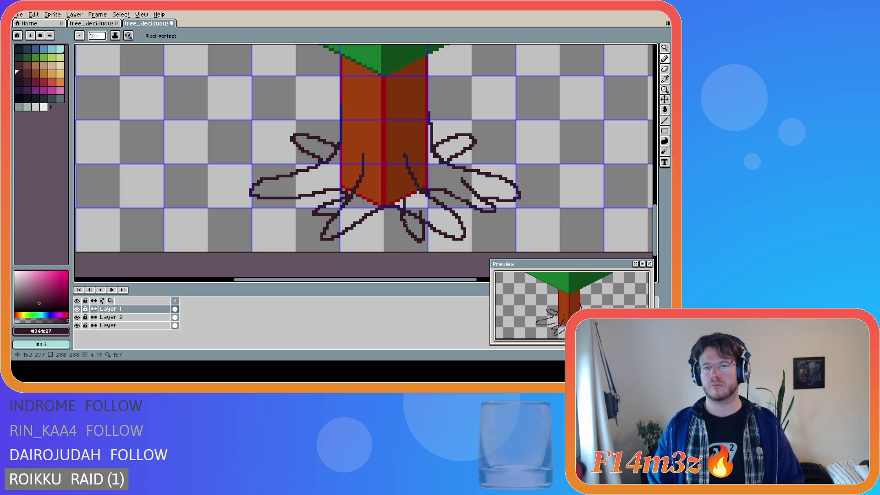
key(l)
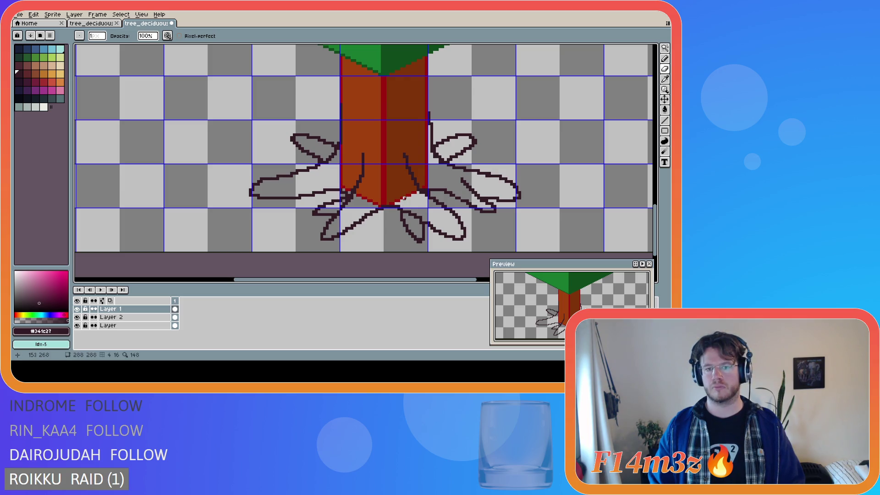
key(v)
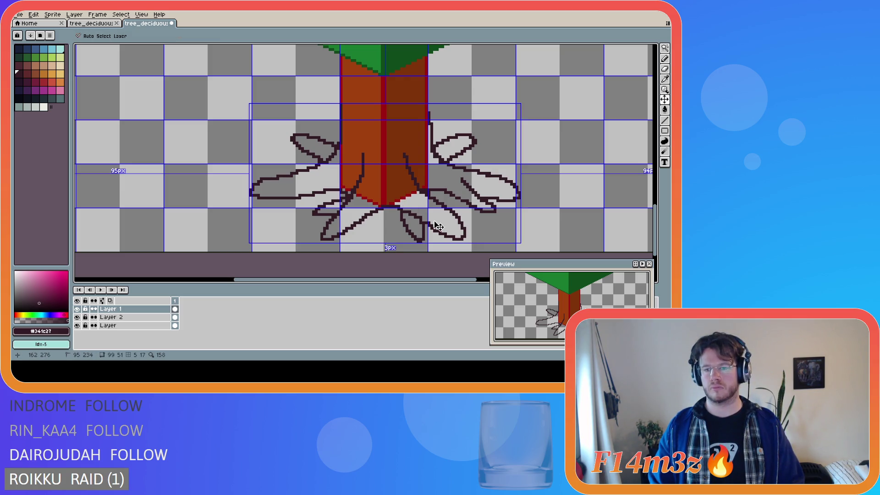
key(ctrl+z)
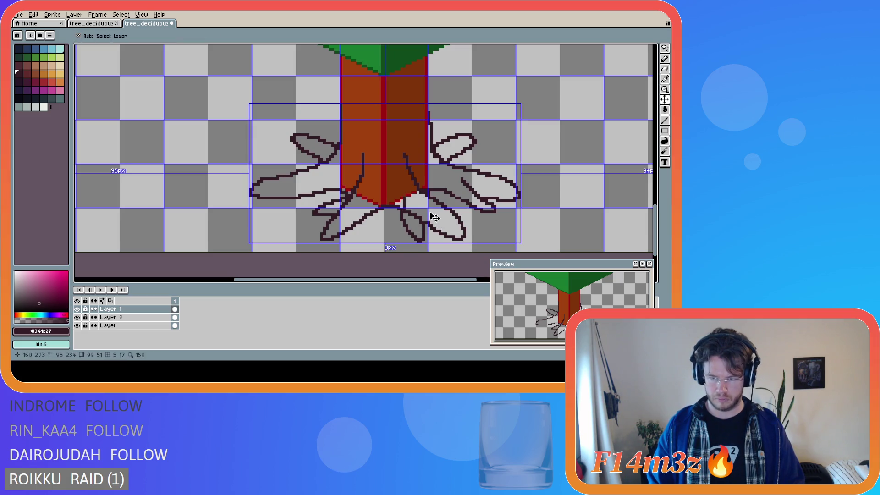
key(b)
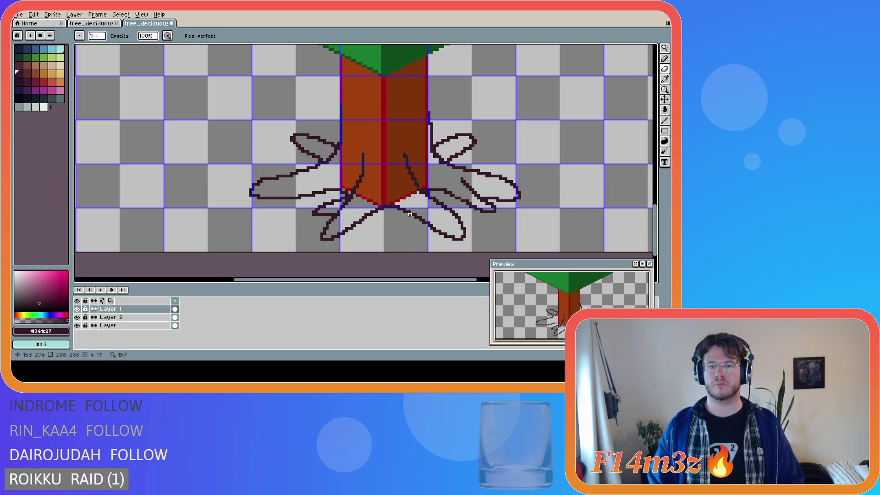
key(e)
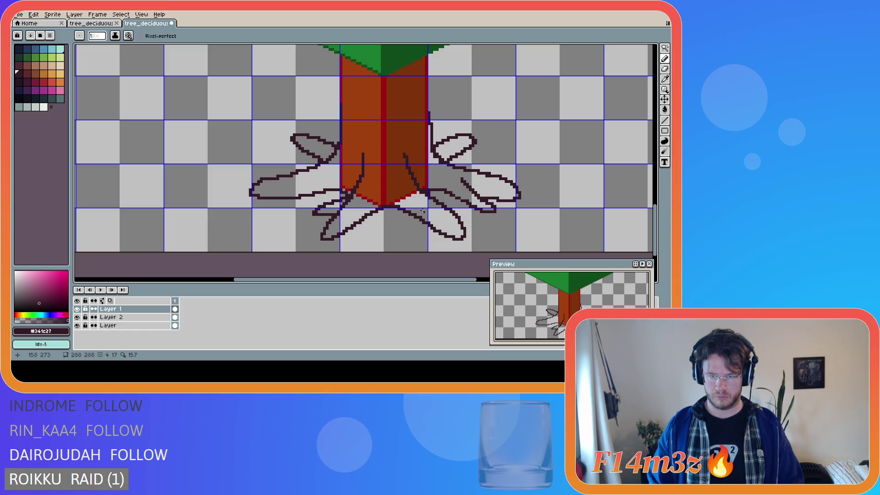
key(v)
key(b)
key(v)
key(b)
- Draw a small root loop below the trunk base four more times, undoing each one
mouse_move(406, 211)
mouse_down()
mouse_move(420, 239)
mouse_move(422, 210)
mouse_up()
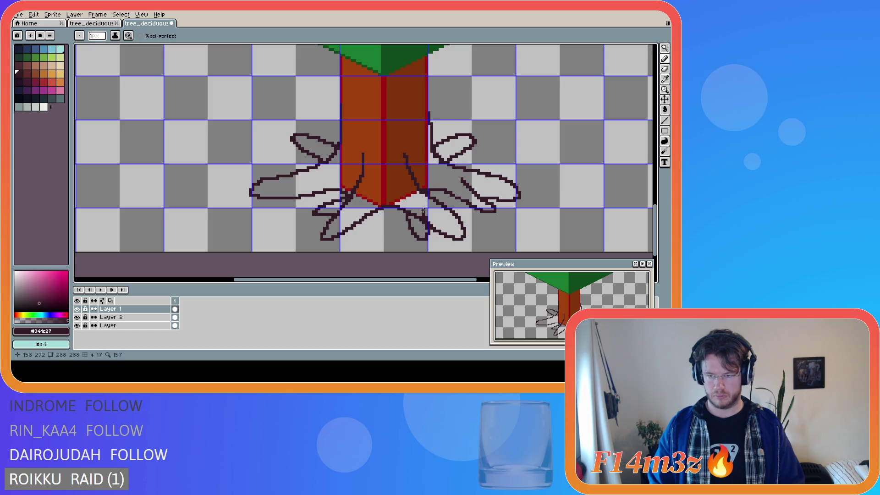
key(ctrl+z)
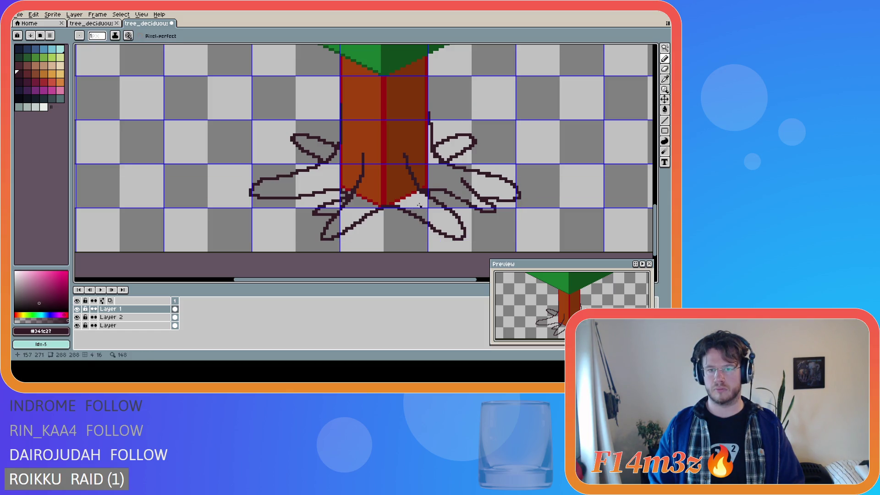
mouse_move(420, 206)
mouse_down()
mouse_move(429, 234)
mouse_move(419, 237)
mouse_move(408, 212)
mouse_up()
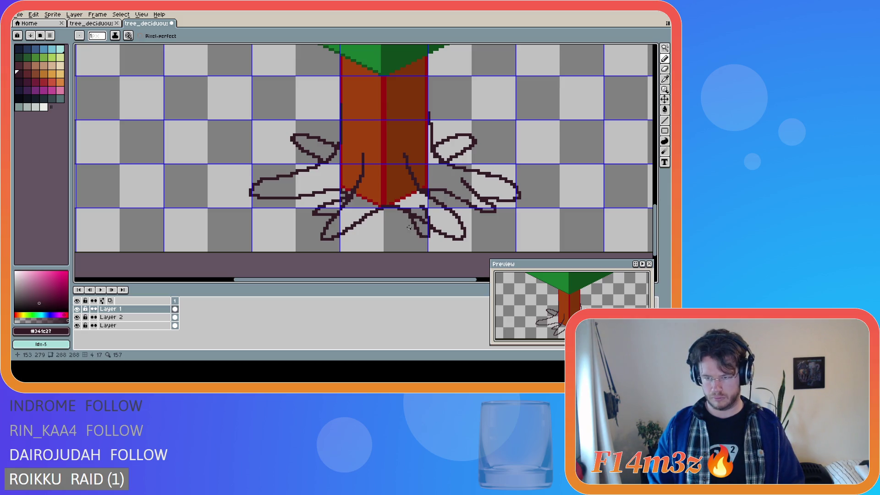
key(ctrl)
key(ctrl+z)
mouse_move(405, 211)
mouse_down()
mouse_move(424, 236)
mouse_move(427, 208)
mouse_up()
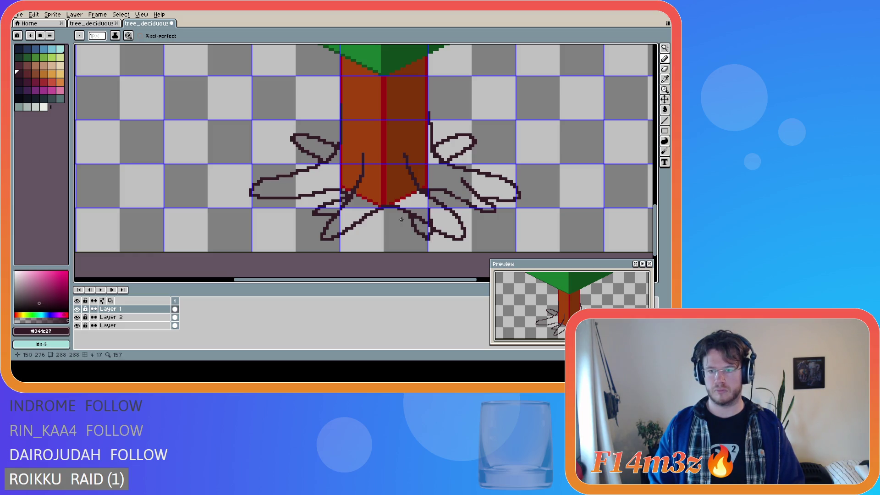
key(ctrl+z)
key(ctrl+z)
mouse_move(408, 212)
mouse_down()
mouse_move(426, 237)
mouse_move(426, 212)
mouse_up()
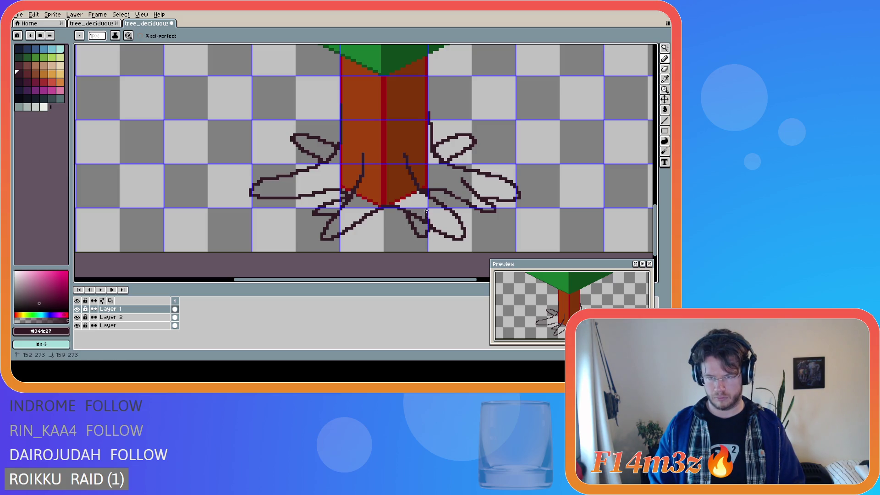
key(ctrl+z)
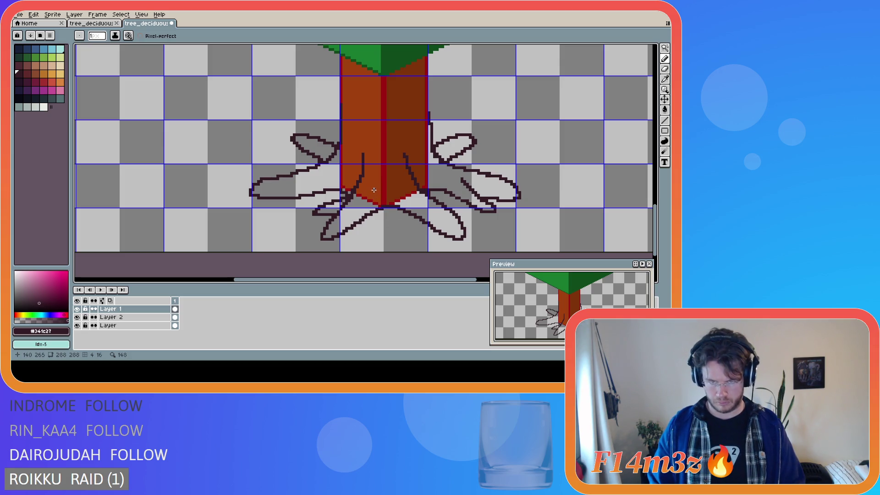
- Draw a root curling down from the middle of the trunk base and erase stray pixels at its join
mouse_move(375, 197)
mouse_down()
mouse_move(374, 213)
mouse_move(389, 243)
mouse_move(374, 201)
mouse_move(396, 250)
mouse_move(404, 191)
mouse_up()
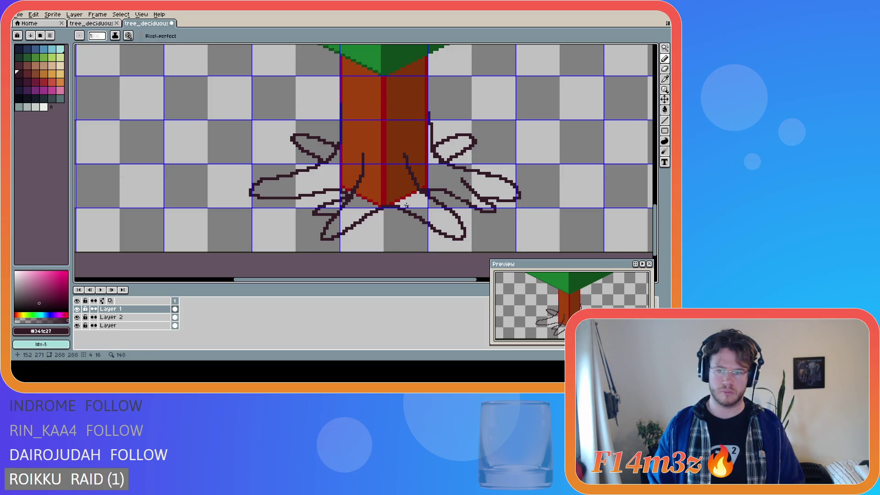
key(e)
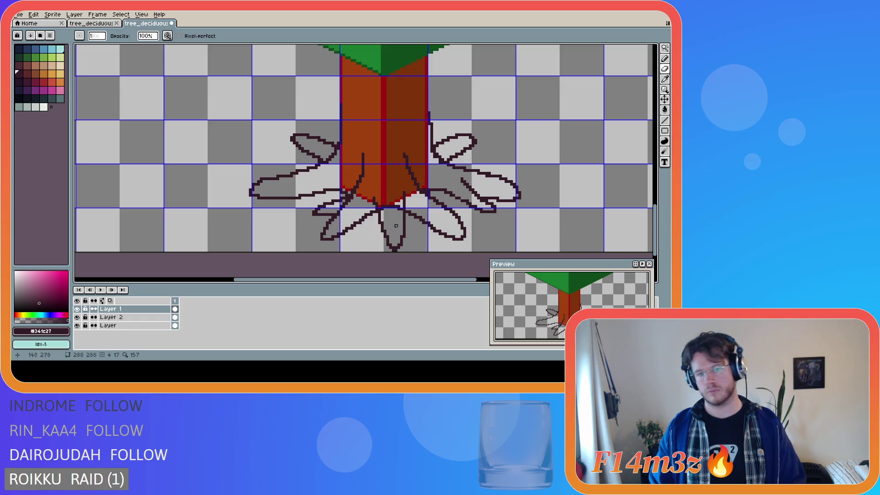
drag(404, 207, 405, 203)
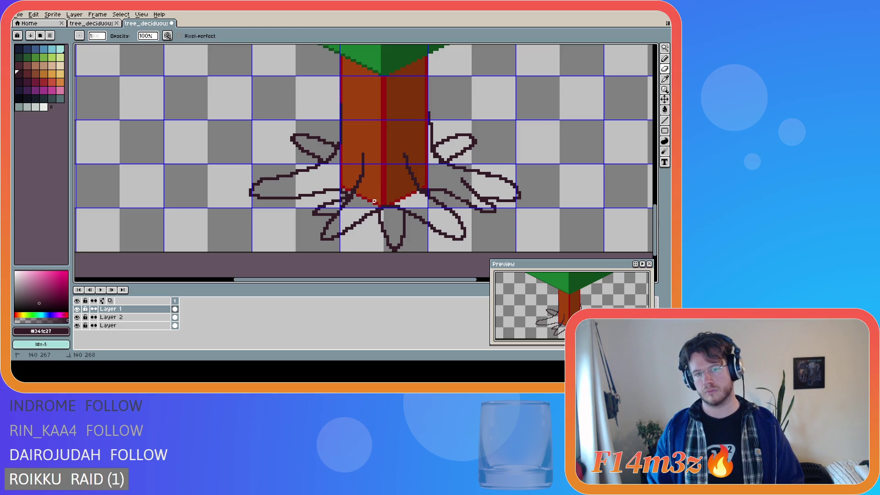
key(v)
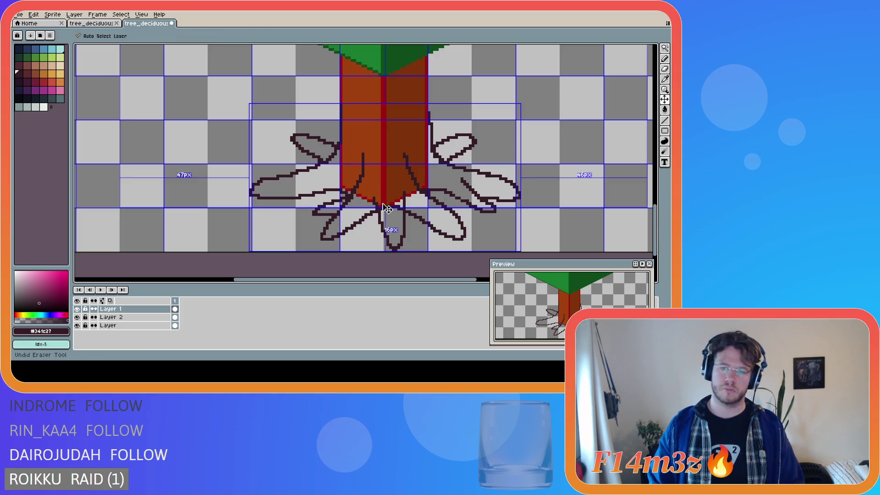
key(e)
drag(402, 214, 380, 209)
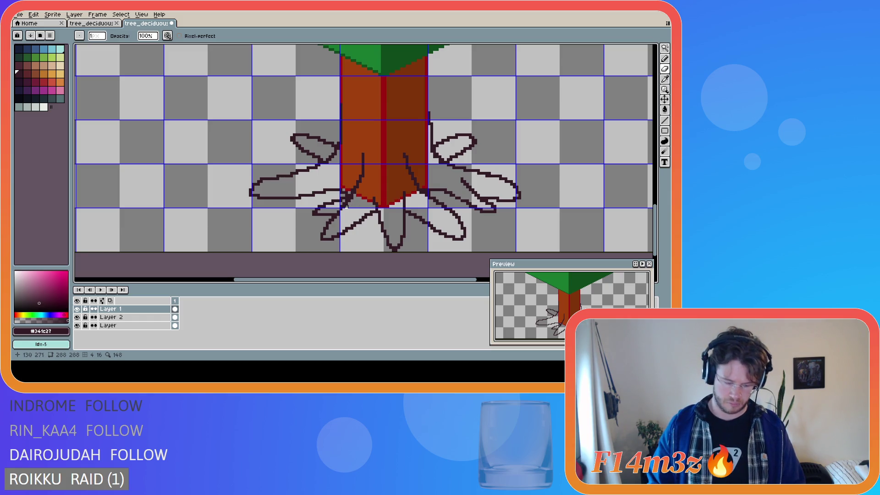
- Try a hook and short inner lines on the leftmost root, undoing each try
key(e)
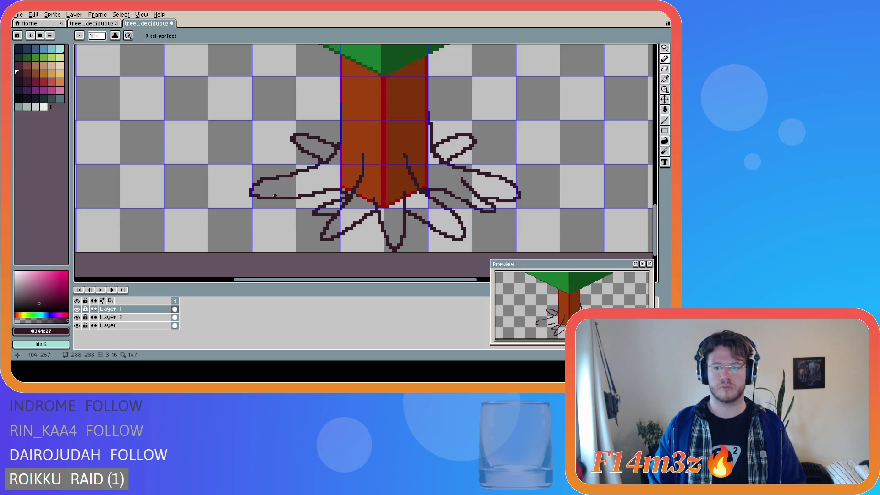
mouse_move(272, 197)
mouse_down()
mouse_move(260, 208)
mouse_move(276, 206)
mouse_up()
key(ctrl+z)
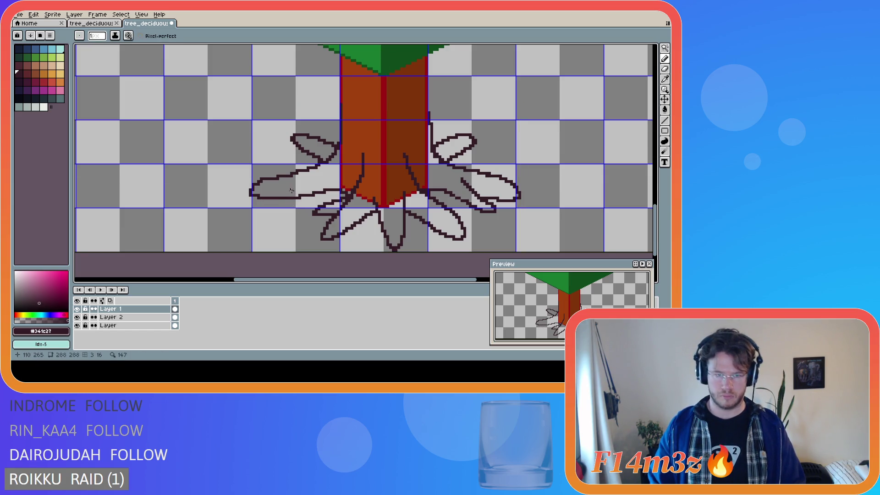
drag(292, 193, 279, 206)
key(ctrl+z)
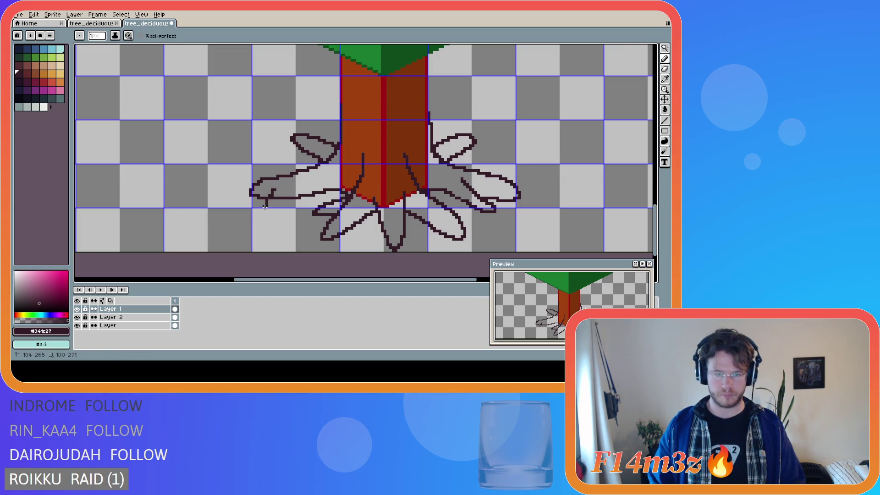
mouse_move(290, 187)
mouse_down()
mouse_move(265, 206)
mouse_move(275, 189)
mouse_up()
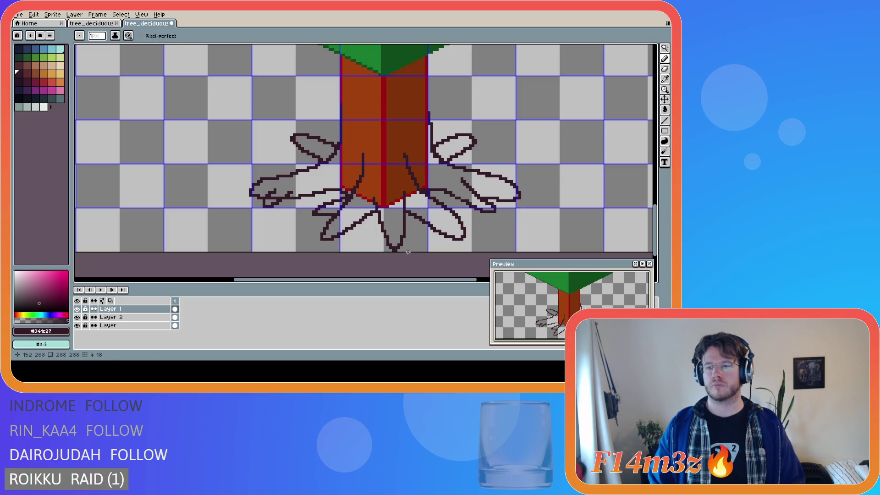
key(ctrl+z)
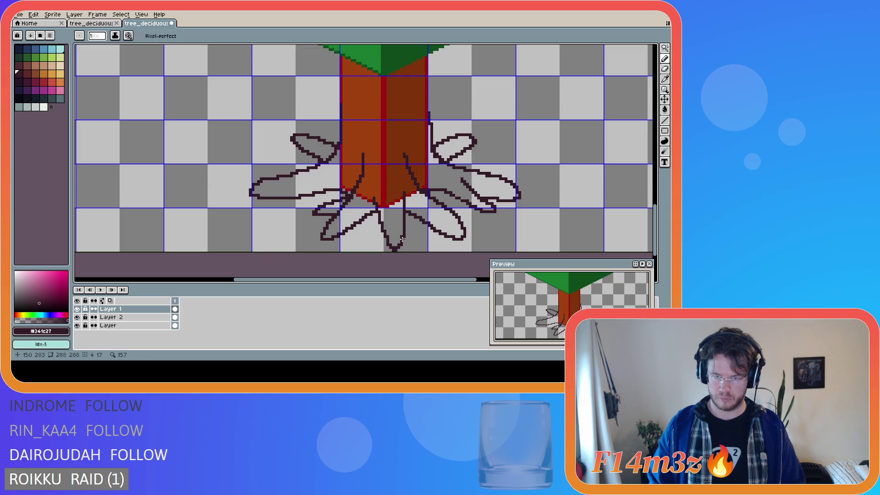
key(e)
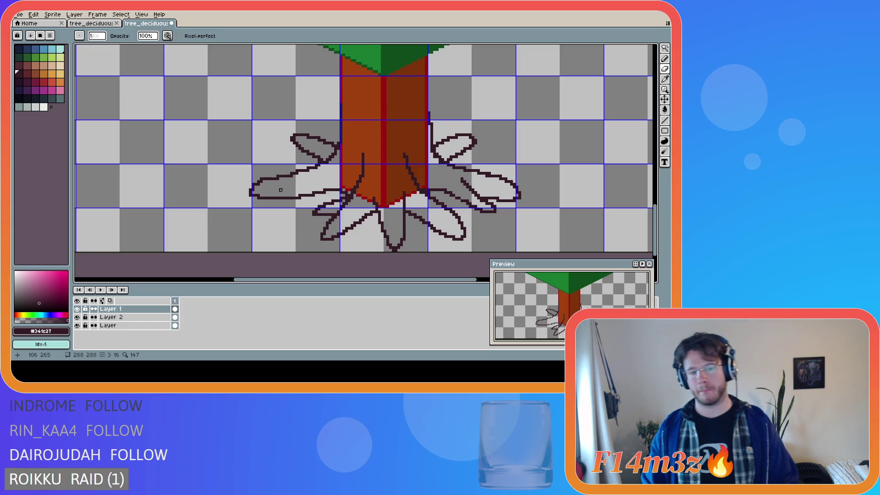
key(e)
- Draw and erase strokes to shape a curl along the leftmost root's bottom edge
mouse_move(275, 189)
mouse_down()
mouse_move(264, 213)
mouse_move(282, 204)
mouse_move(269, 200)
mouse_move(267, 209)
mouse_move(286, 207)
mouse_move(296, 191)
mouse_up()
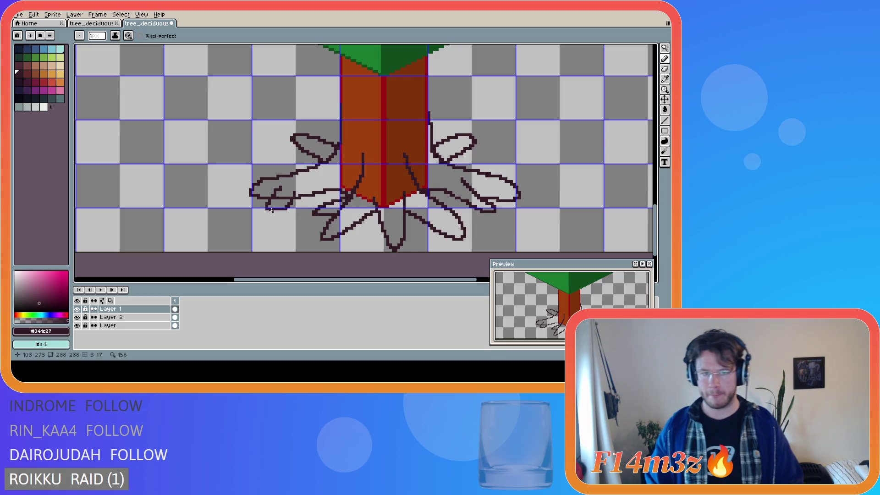
drag(270, 211, 285, 211)
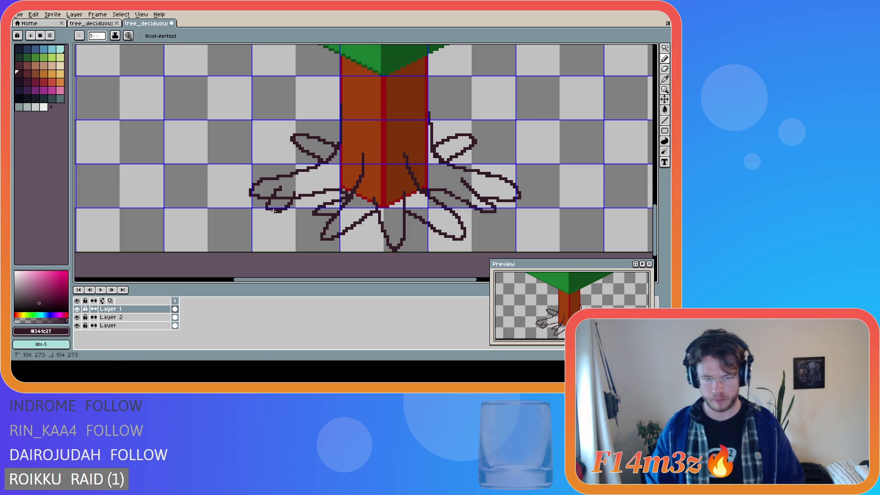
key(b)
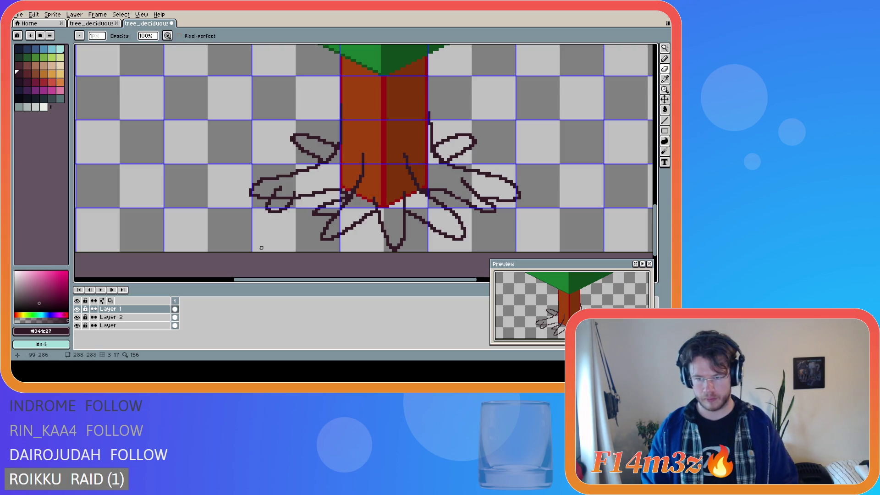
drag(274, 196, 293, 194)
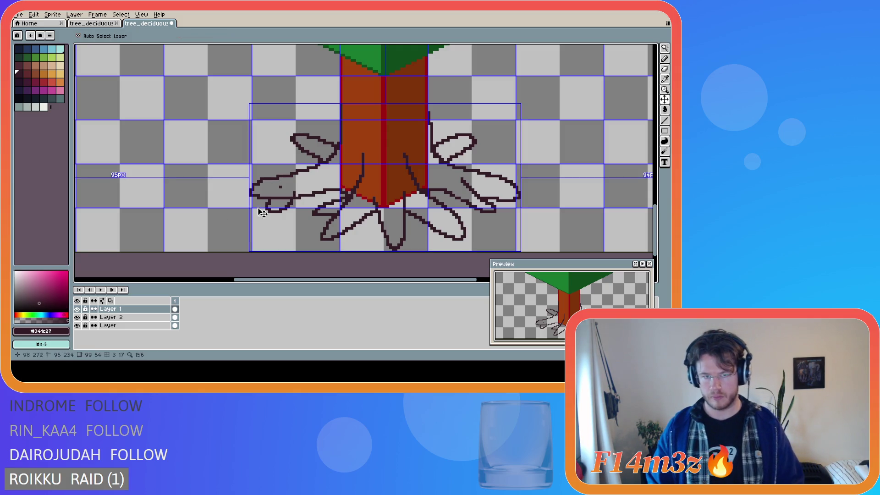
drag(280, 189, 274, 203)
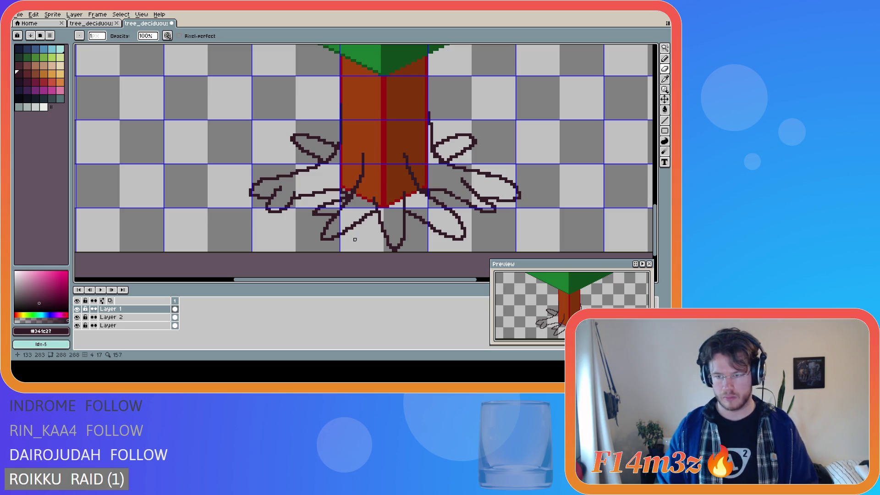
key(v)
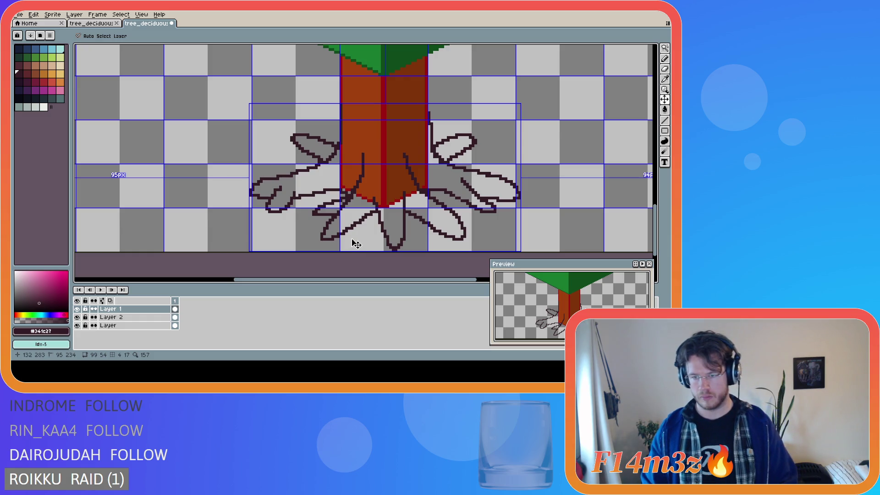
key(b)
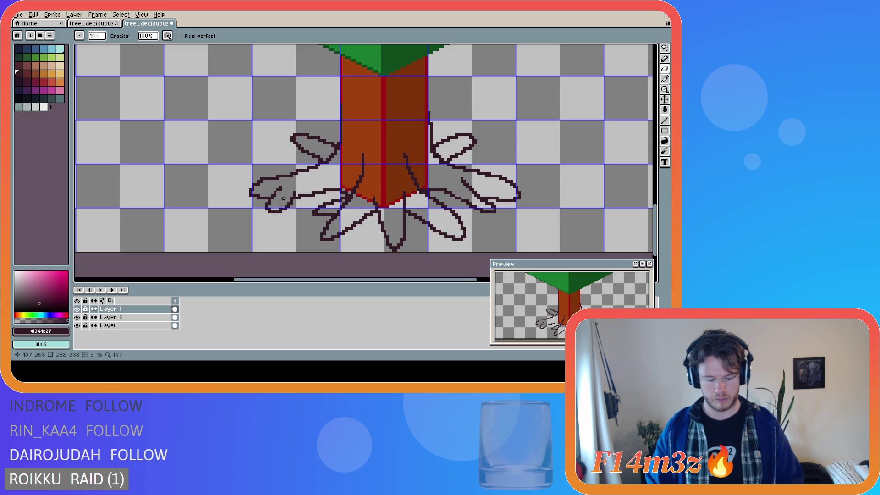
key(e)
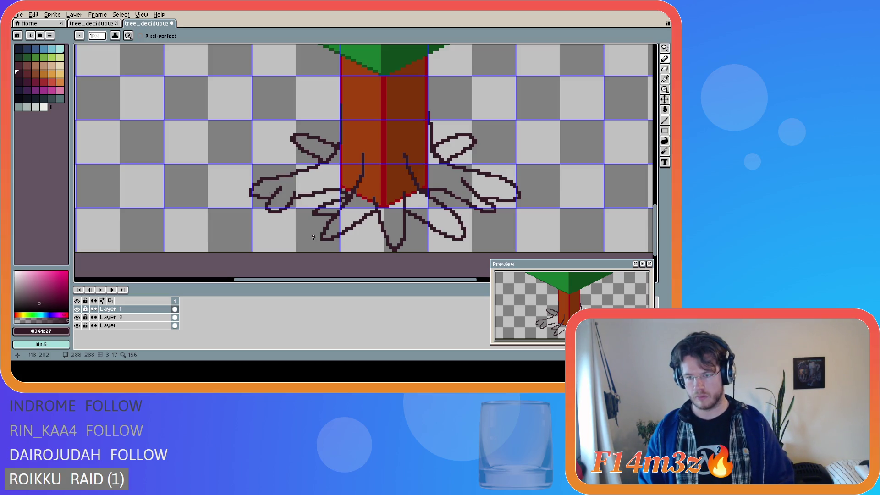
key(ctrl+z)
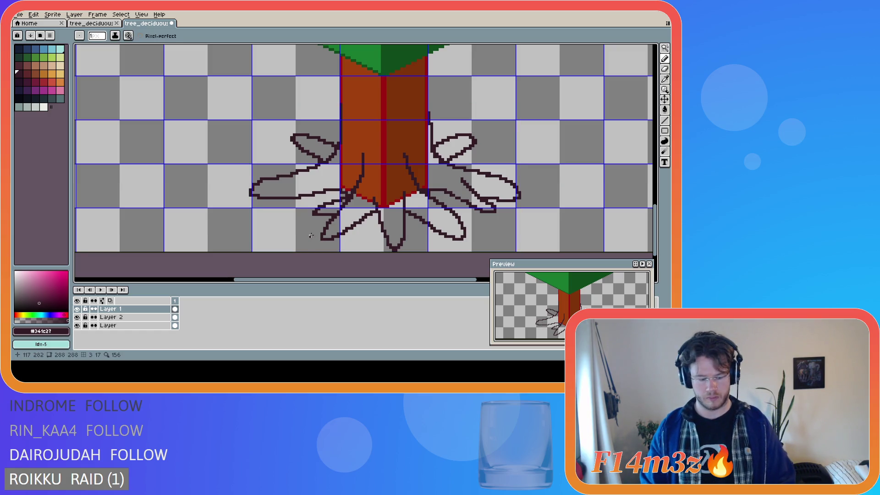
mouse_move(281, 190)
mouse_down()
mouse_move(269, 210)
mouse_move(290, 197)
mouse_up()
key(ctrl+z)
key(ctrl+z)
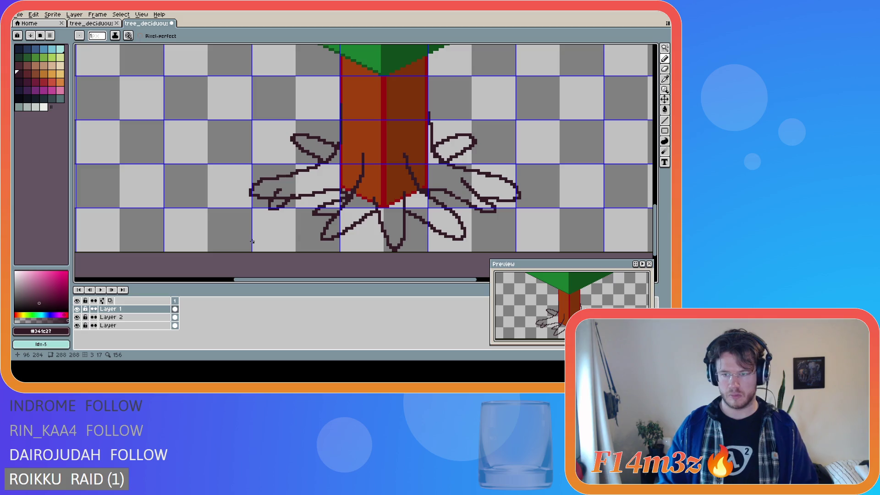
drag(279, 198, 287, 198)
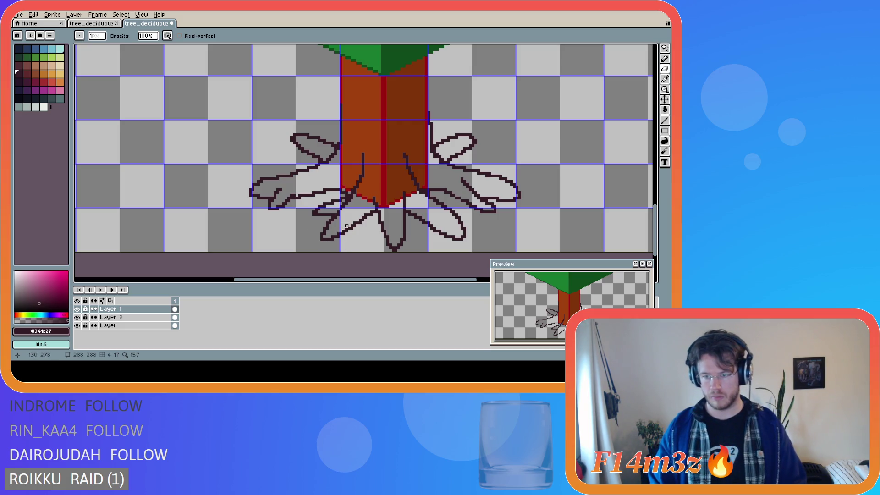
- Touch up and extend the outline at the far-right root tip
drag(495, 214, 495, 211)
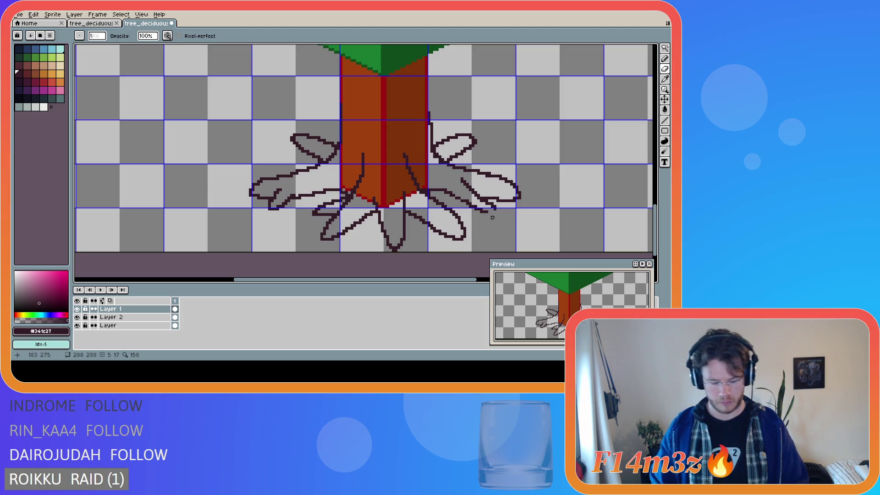
key(shift)
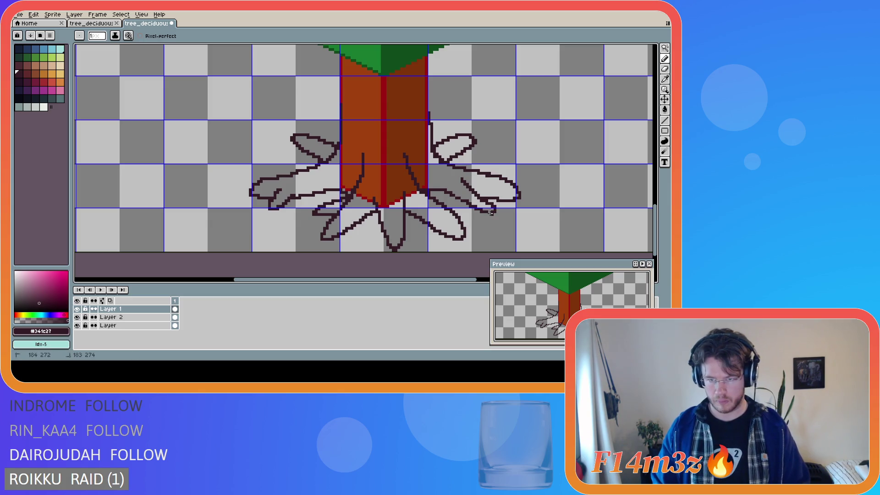
shift+click(485, 213)
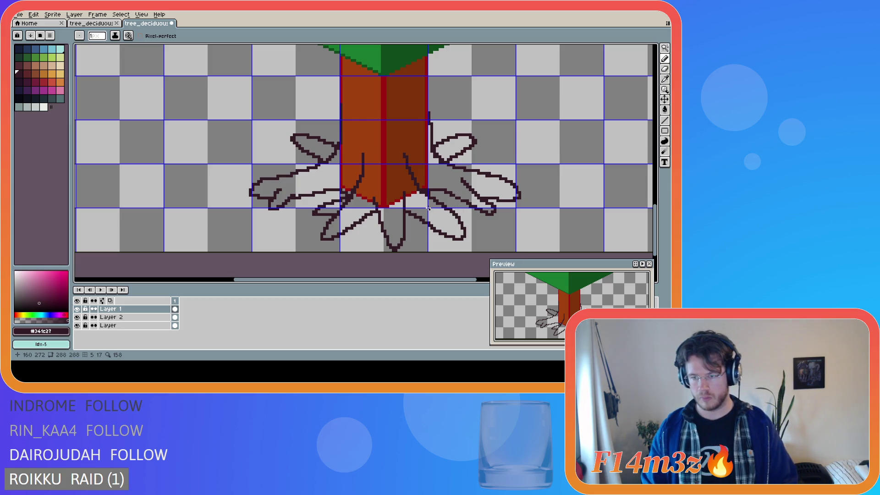
key(v)
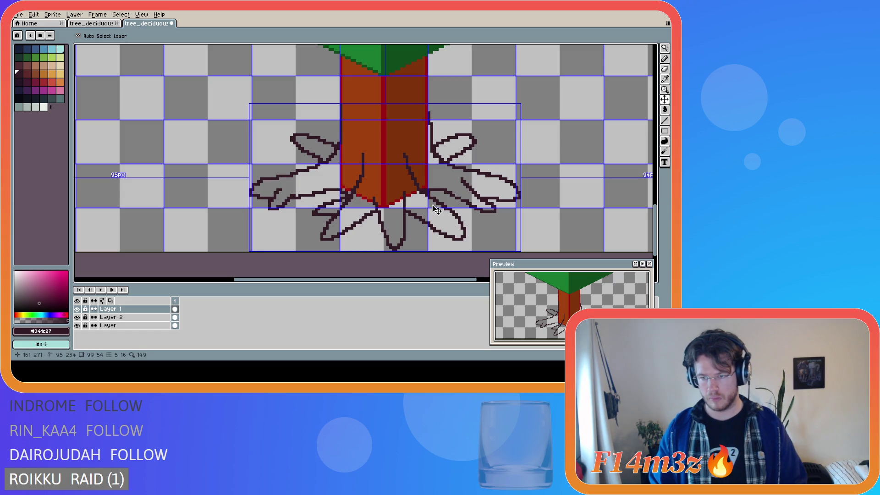
key(b)
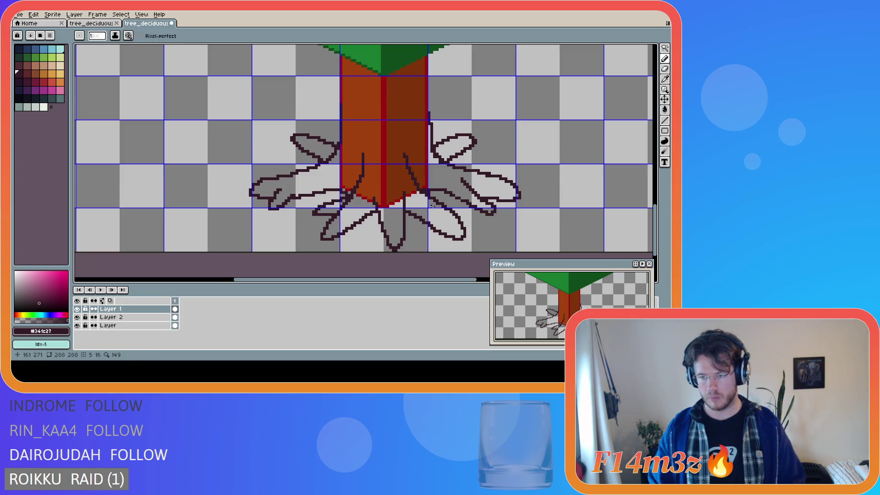
key(ctrl+z)
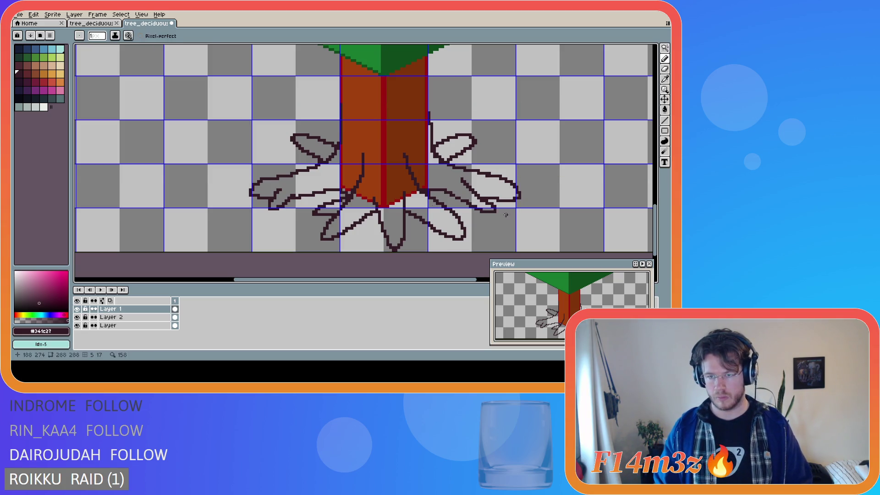
- Draw a dark outline from the trunk's lower-right edge along the neighbouring root
key(e)
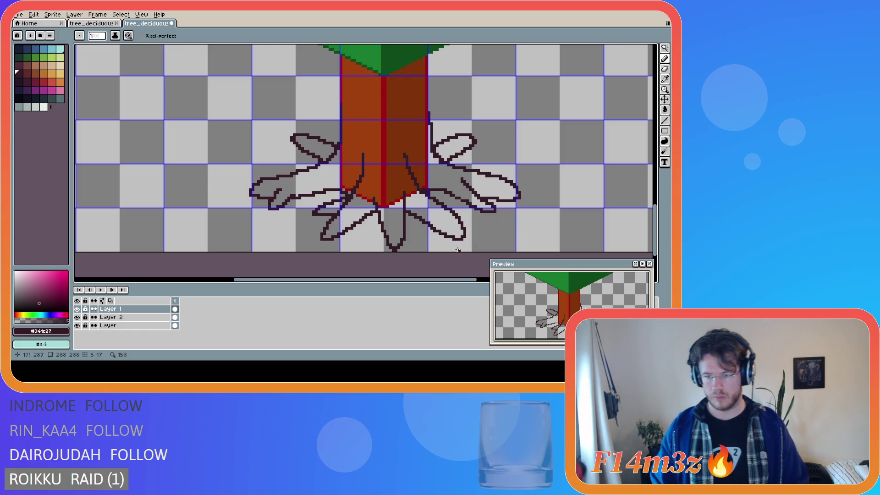
mouse_move(421, 193)
mouse_down()
mouse_move(461, 221)
mouse_move(417, 198)
mouse_move(465, 220)
mouse_move(434, 199)
mouse_up()
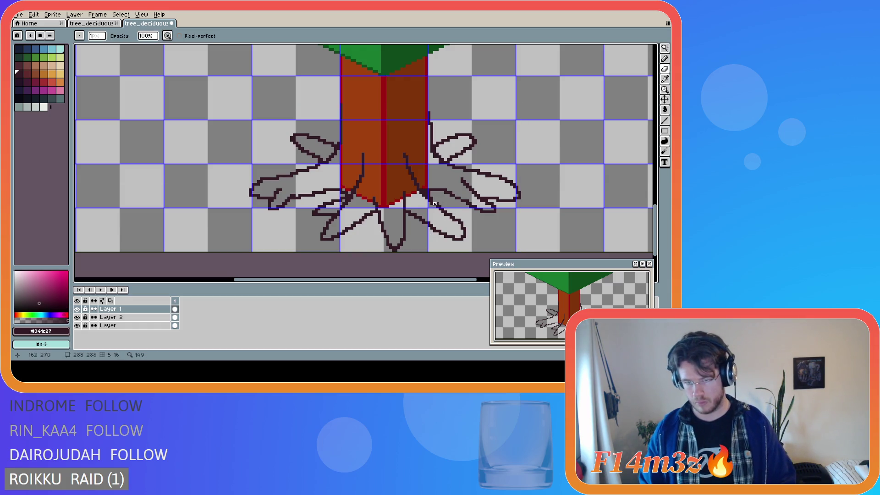
key(b)
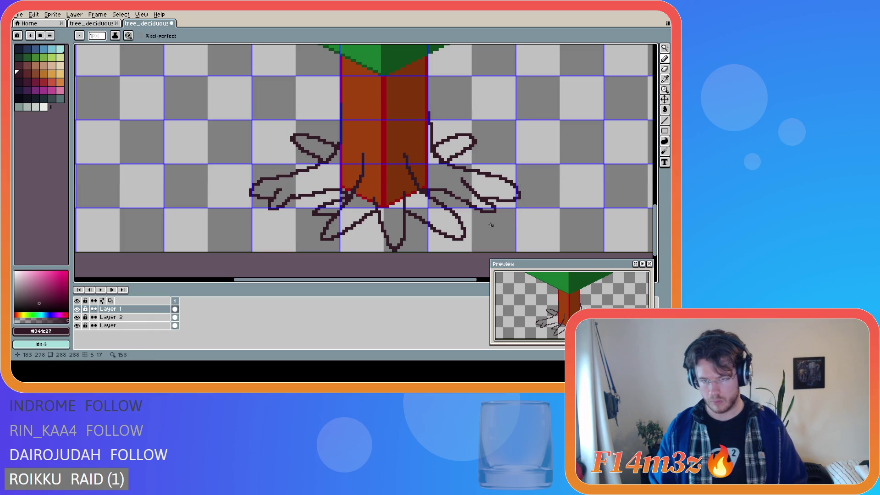
click(422, 191)
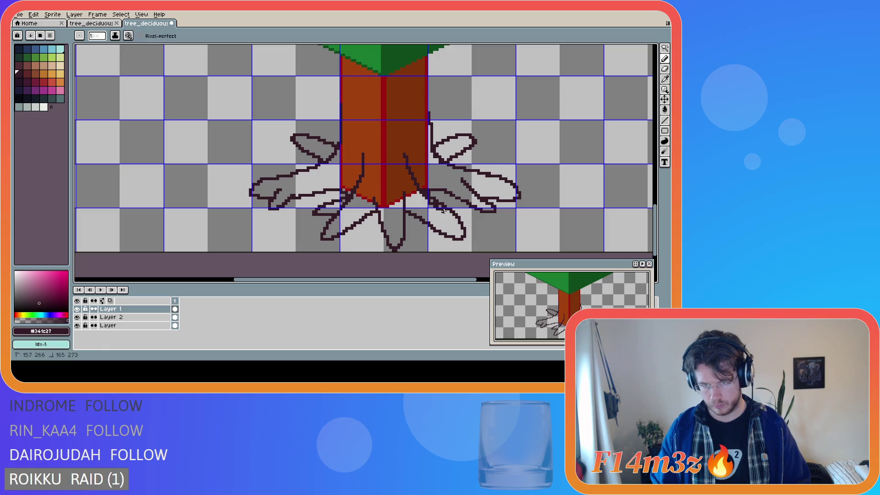
click(422, 192)
mouse_move(423, 191)
mouse_down()
mouse_move(462, 217)
mouse_move(448, 210)
mouse_up()
- Erase stray pixels along the new trunk-to-root outline
key(e)
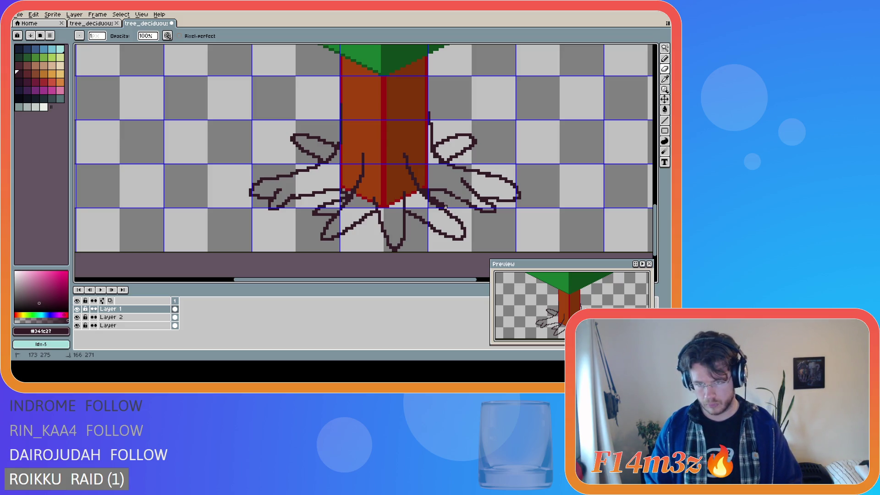
drag(442, 206, 441, 205)
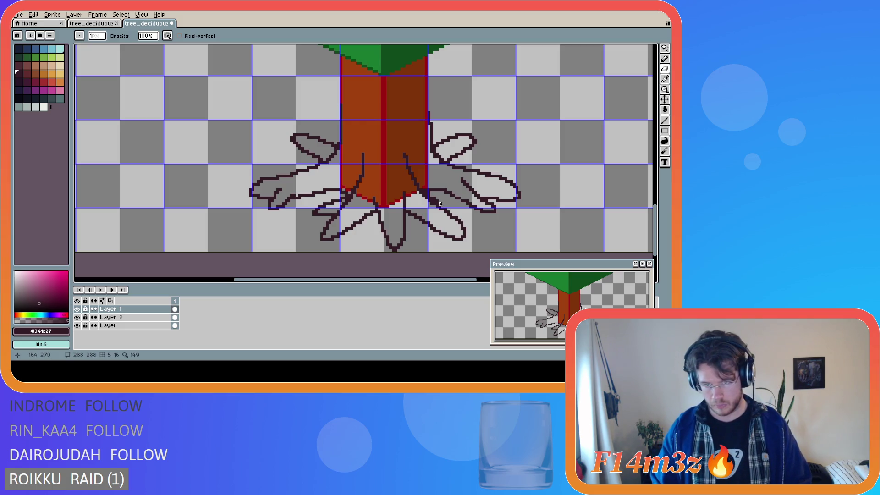
click(437, 198)
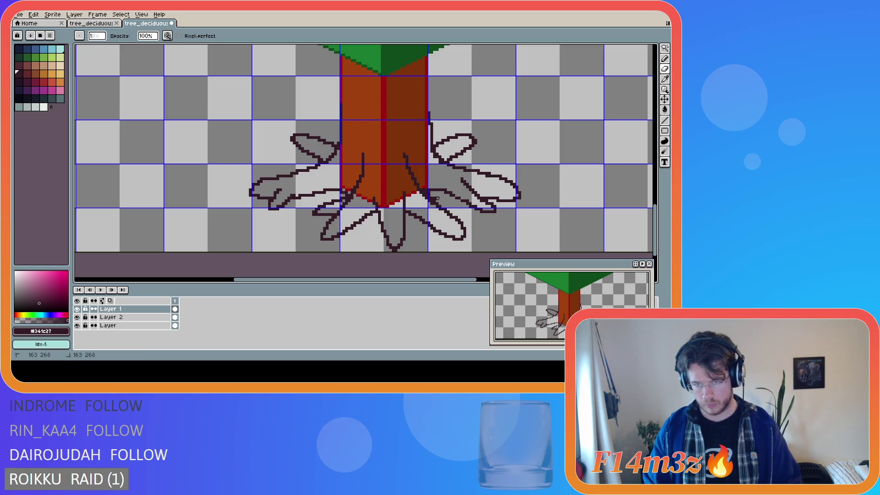
drag(434, 199, 434, 198)
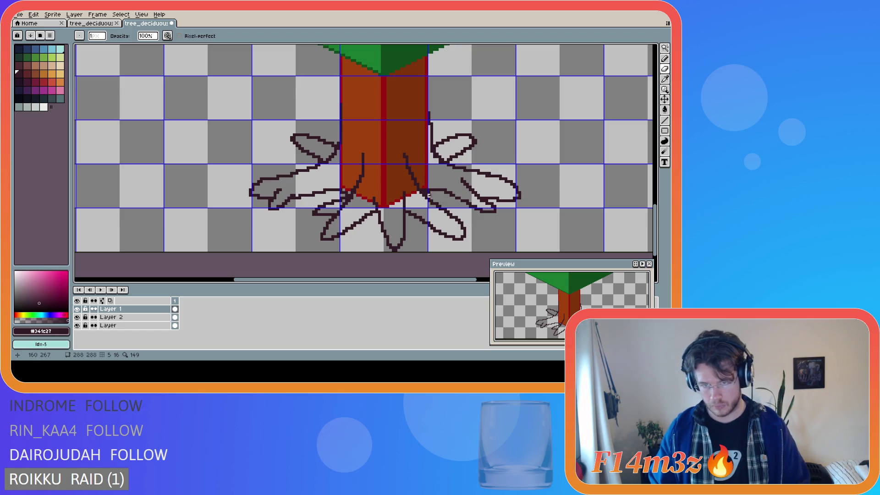
drag(429, 192, 429, 193)
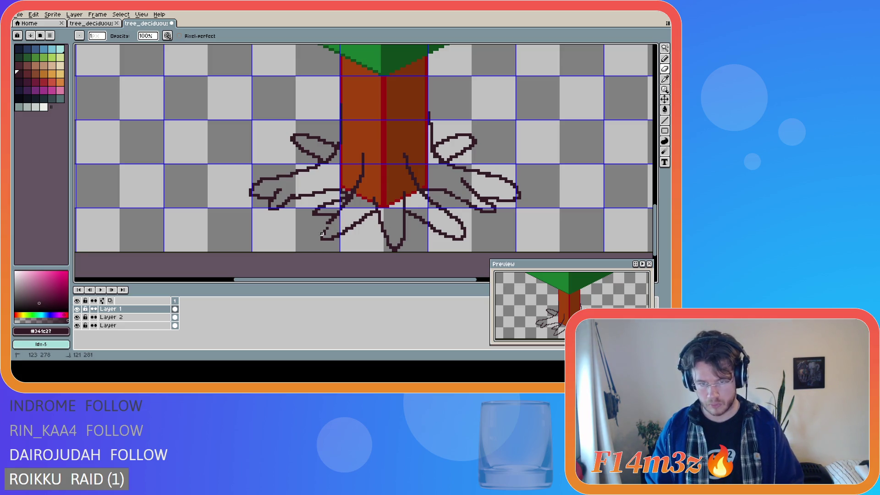
- Erase and trim the left edge and bottom-left corner of the lower-left root outline
drag(322, 236, 328, 228)
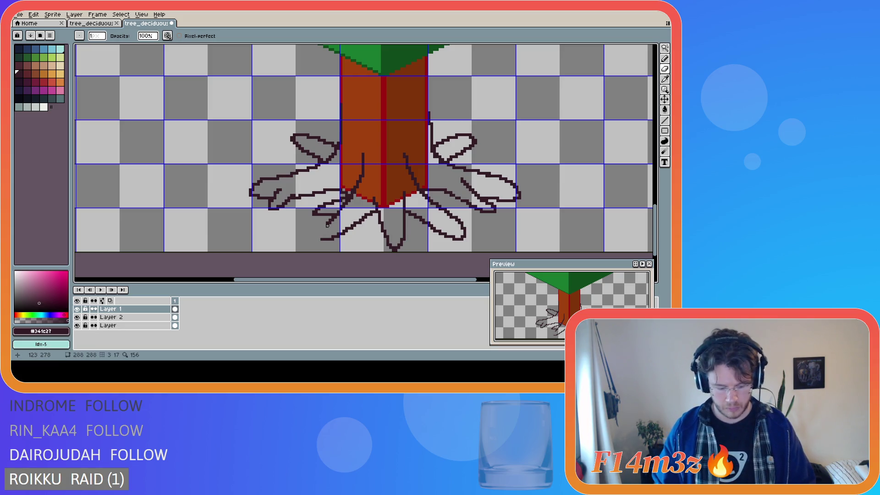
key(shift)
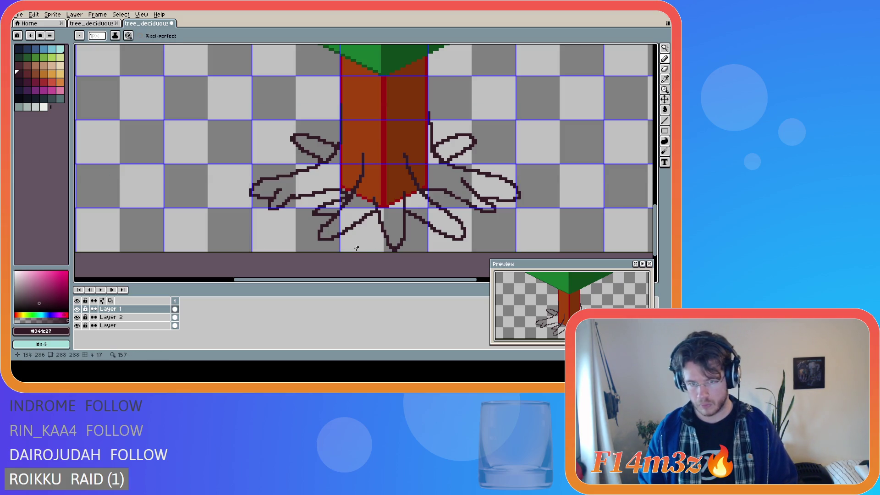
drag(317, 237, 323, 226)
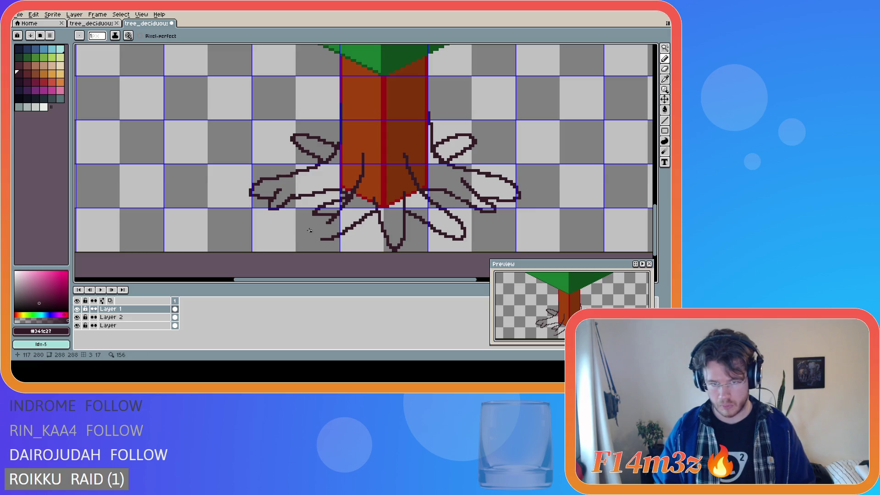
click(326, 223)
drag(325, 240, 325, 222)
click(326, 223)
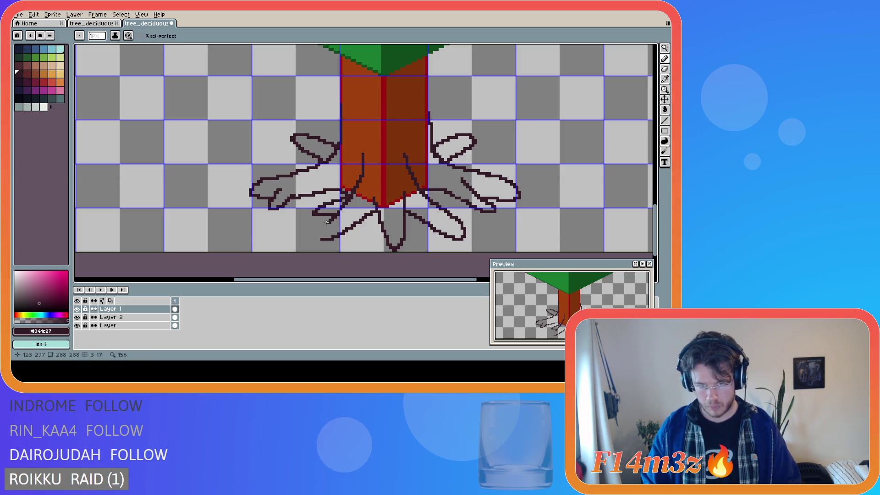
drag(321, 236, 327, 224)
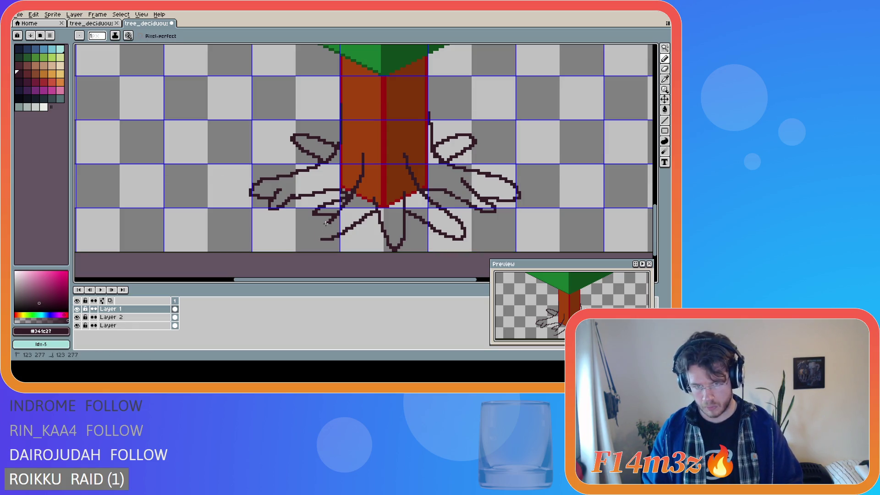
drag(320, 237, 323, 224)
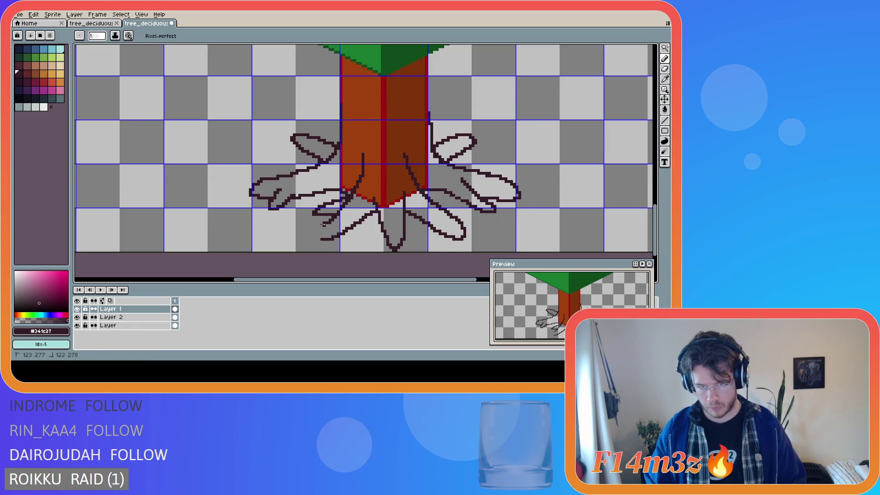
- Undo and redo the lower-left root edits, then remove part of its loop
key(ctrl)
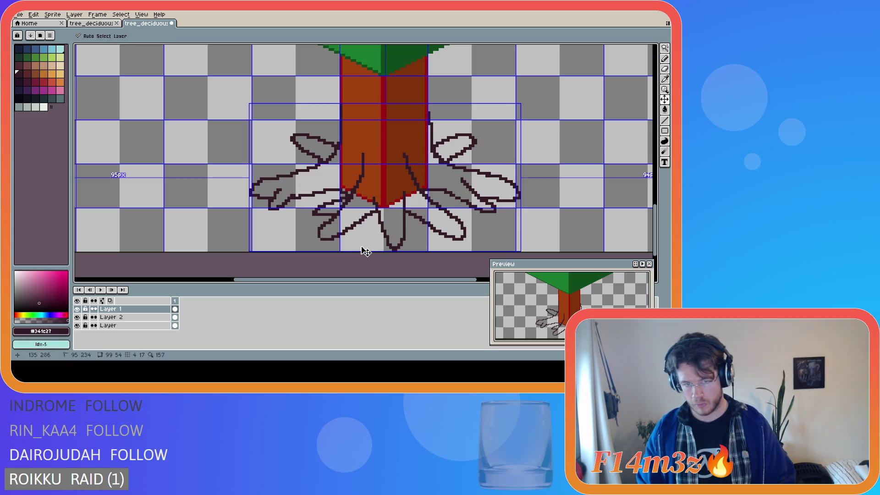
key(ctrl)
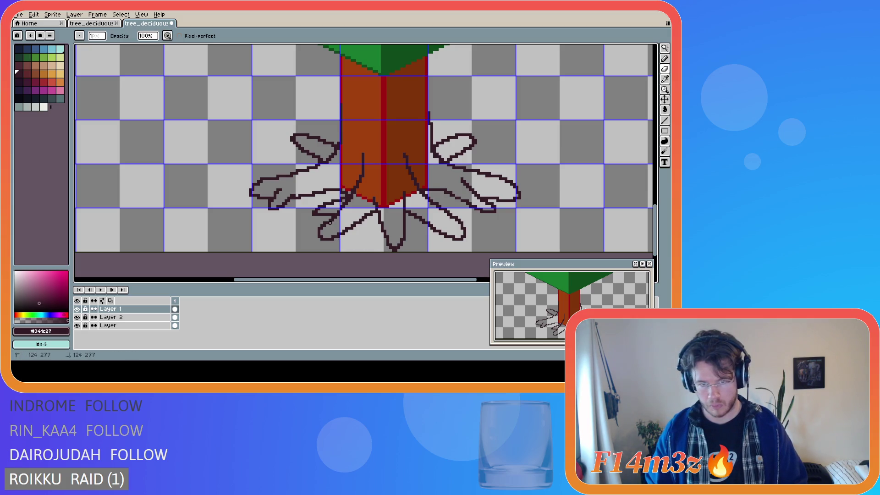
key(ctrl+z)
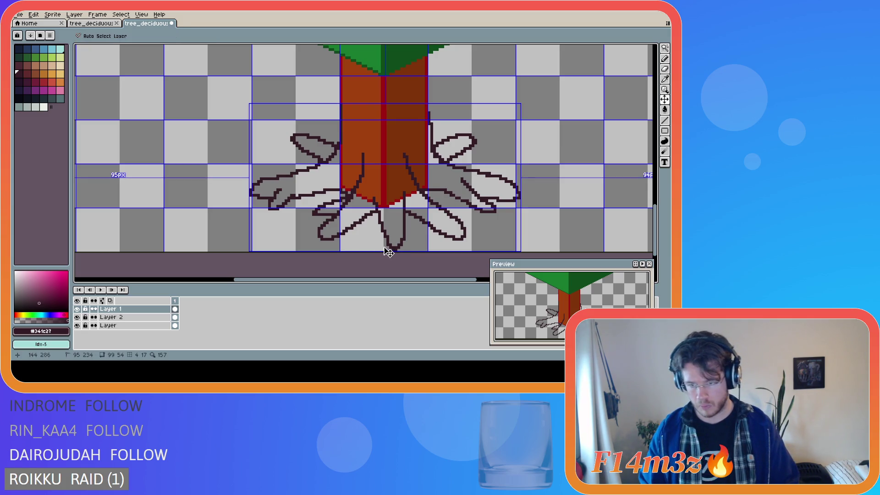
key(ctrl+z)
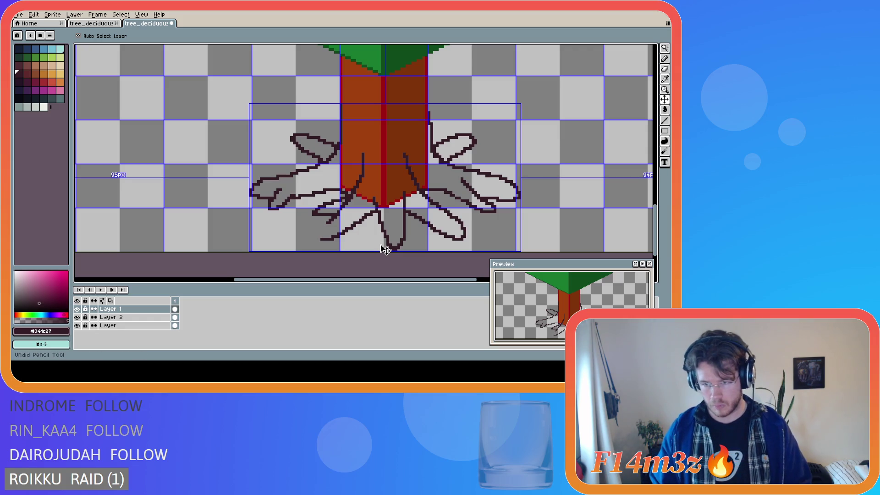
key(b)
key(ctrl+y)
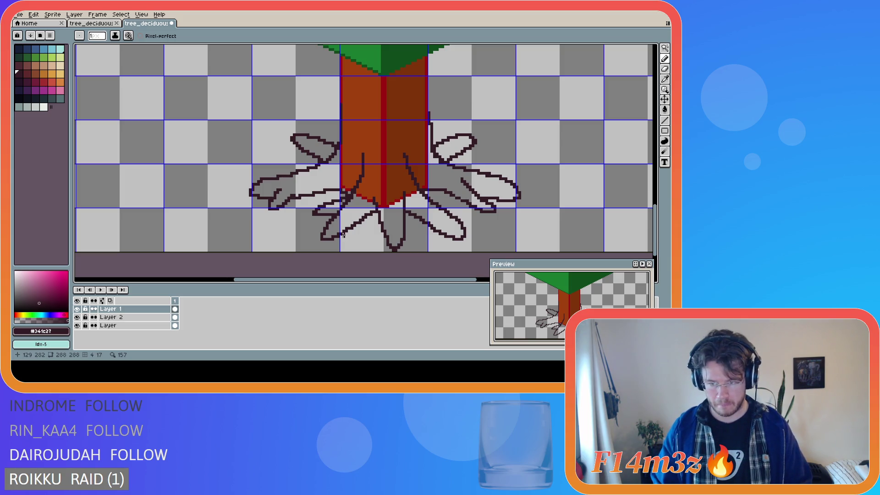
key(e)
mouse_move(322, 235)
mouse_down()
mouse_move(325, 225)
mouse_move(319, 238)
mouse_up()
key(b)
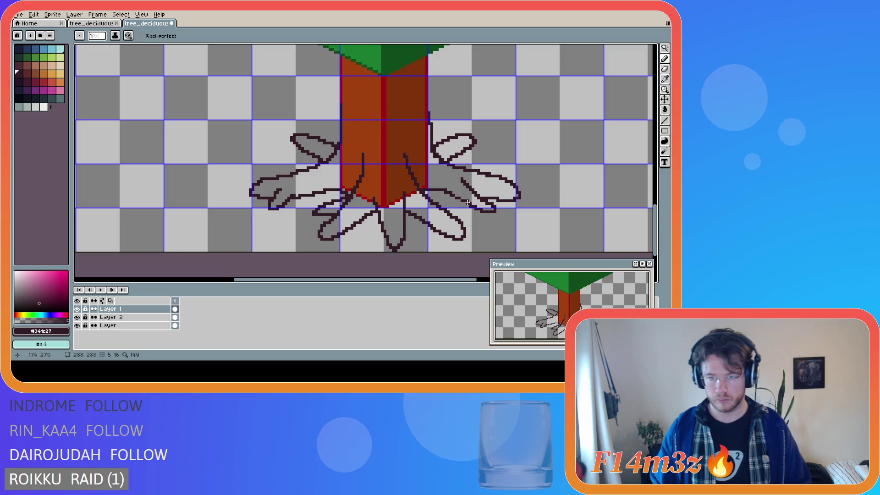
- Draw a short horizontal line at the upper-right root tip, discarding a small loop attempt
drag(455, 157, 478, 156)
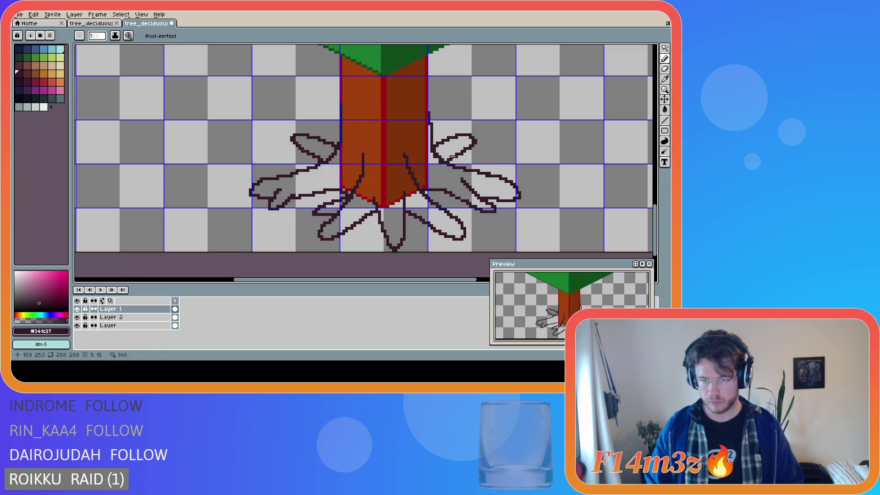
key(ctrl)
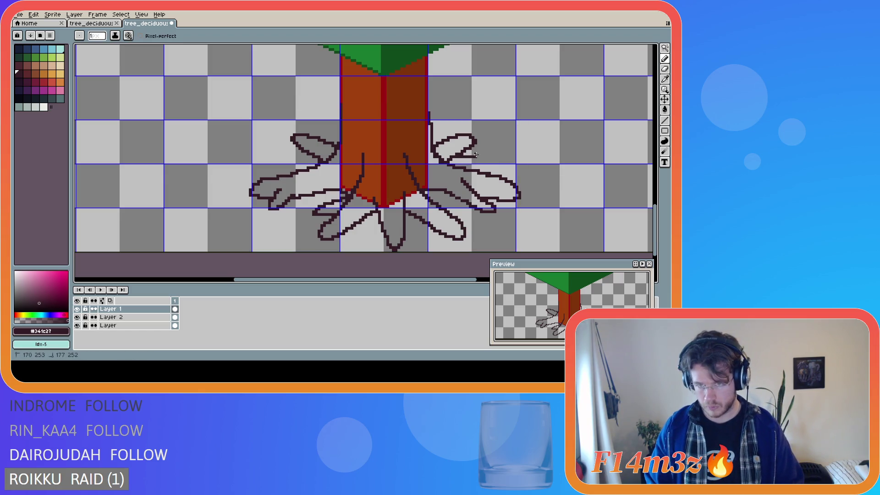
mouse_move(463, 160)
mouse_down()
mouse_move(479, 159)
mouse_move(462, 150)
mouse_up()
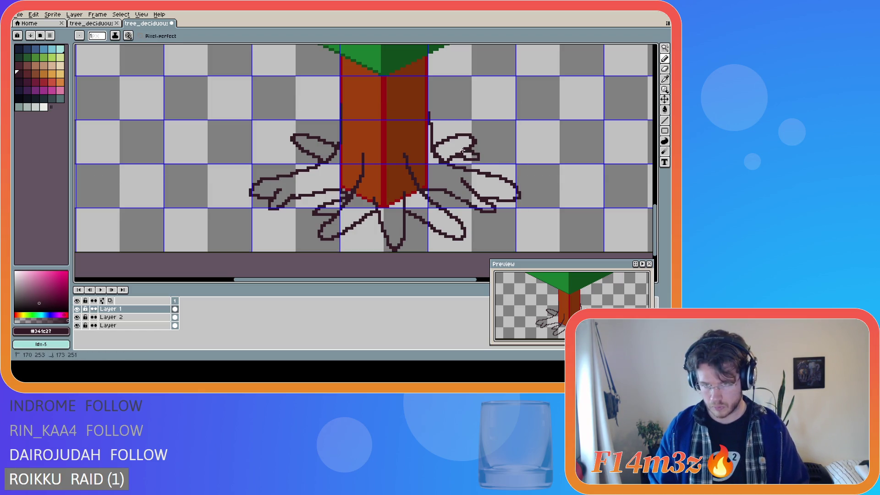
key(ctrl+z)
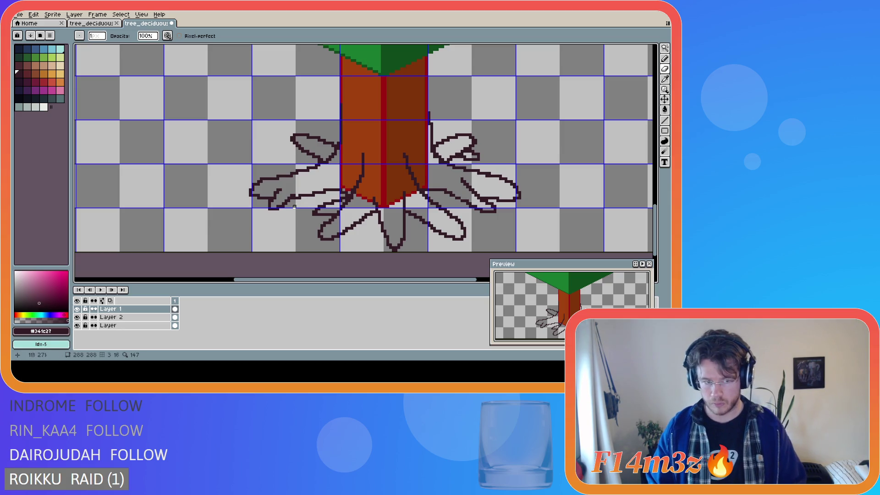
ctrl+click(478, 157)
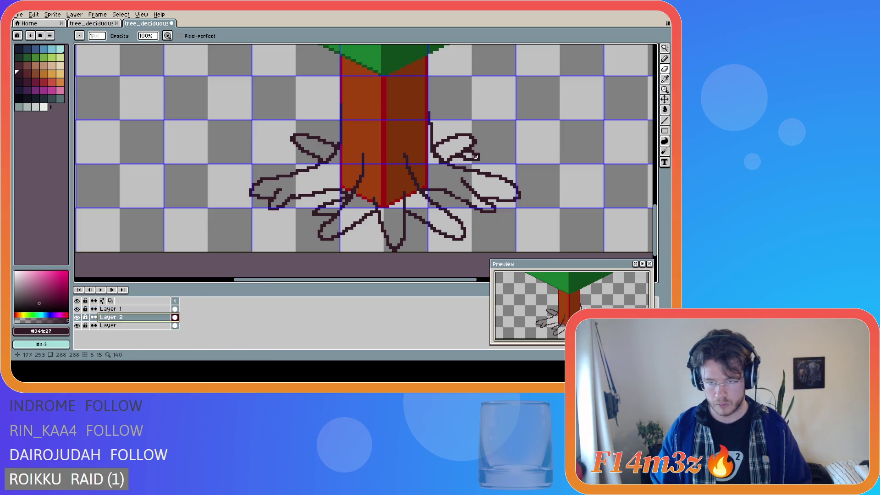
- Draw at the right root tip and redo the last erase on Layer 1
drag(456, 154, 466, 152)
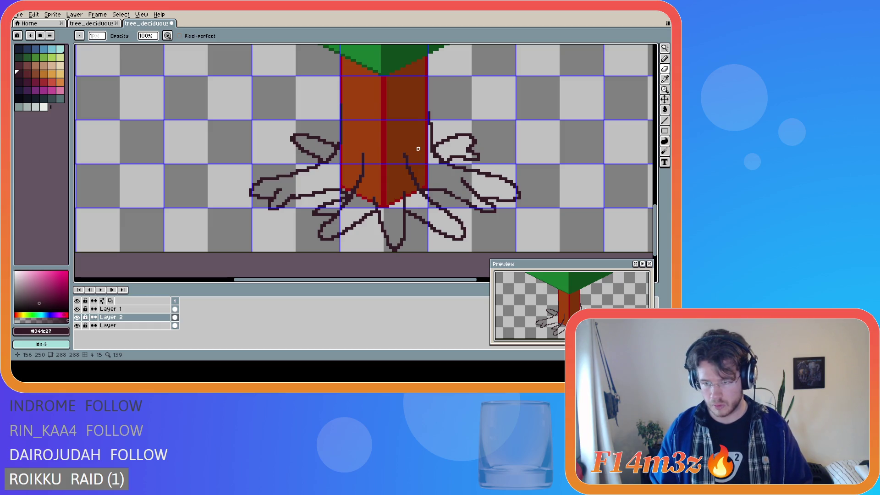
key(ctrl)
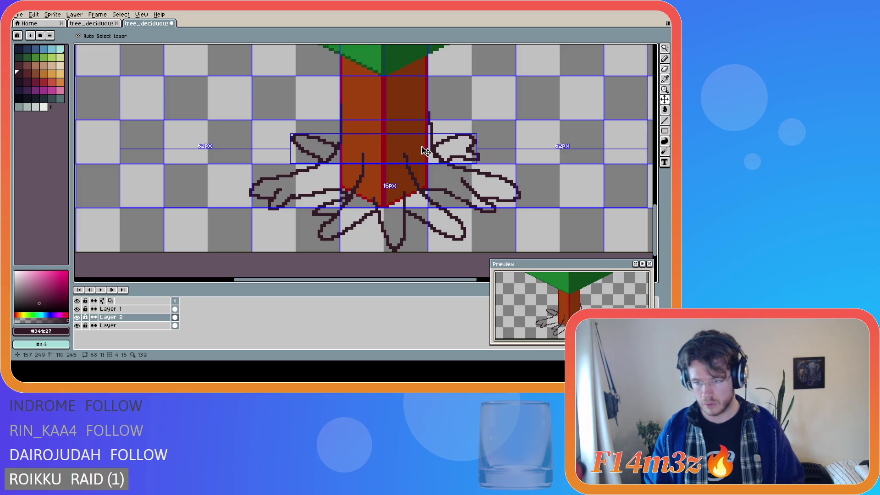
ctrl+click(431, 154)
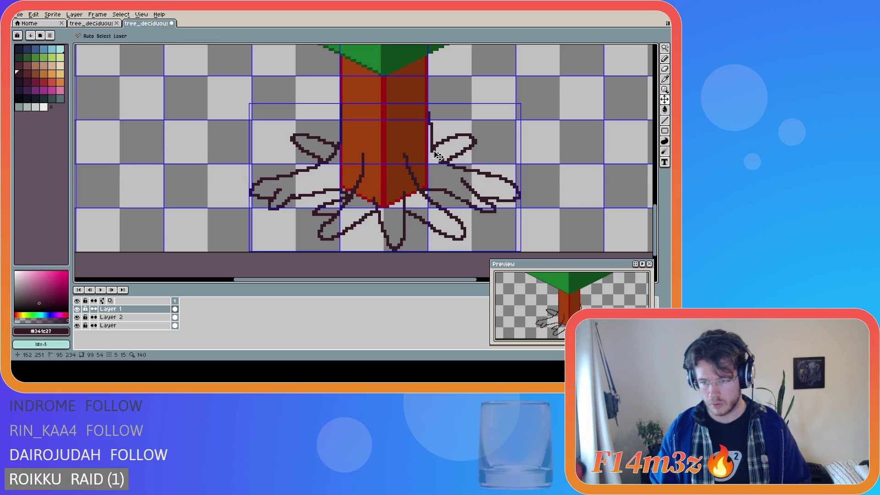
key(ctrl+y)
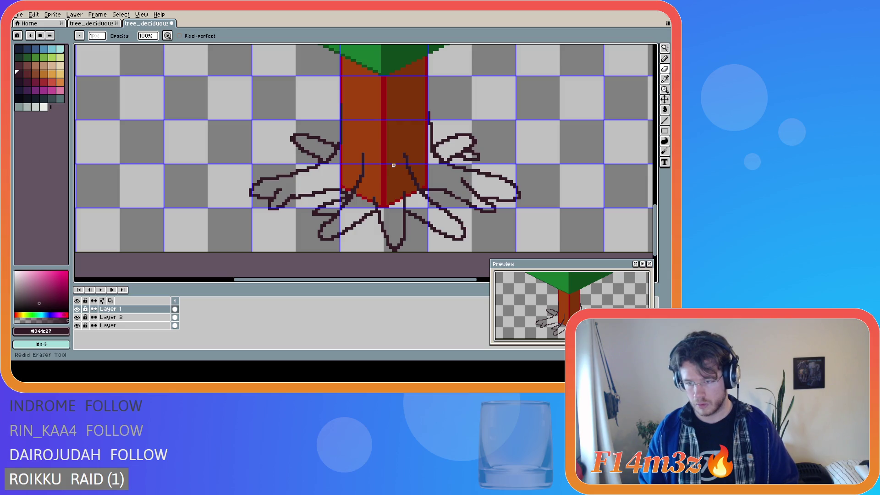
ctrl+click(408, 167)
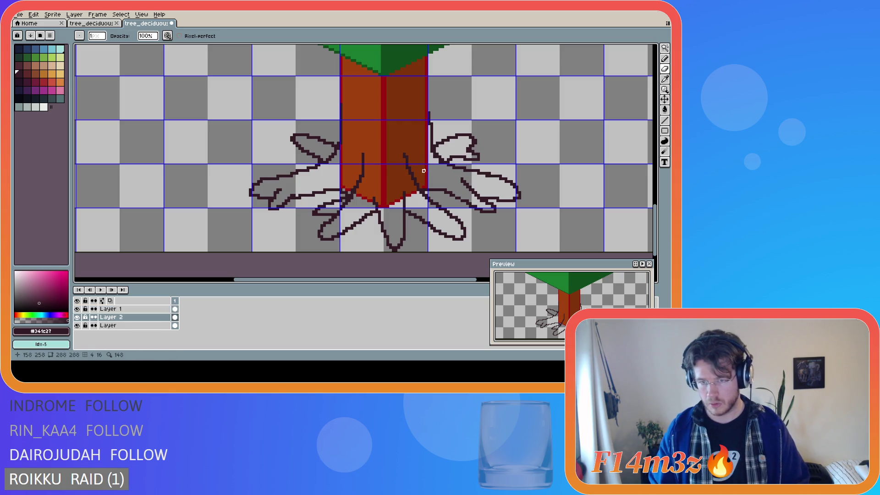
ctrl+click(468, 157)
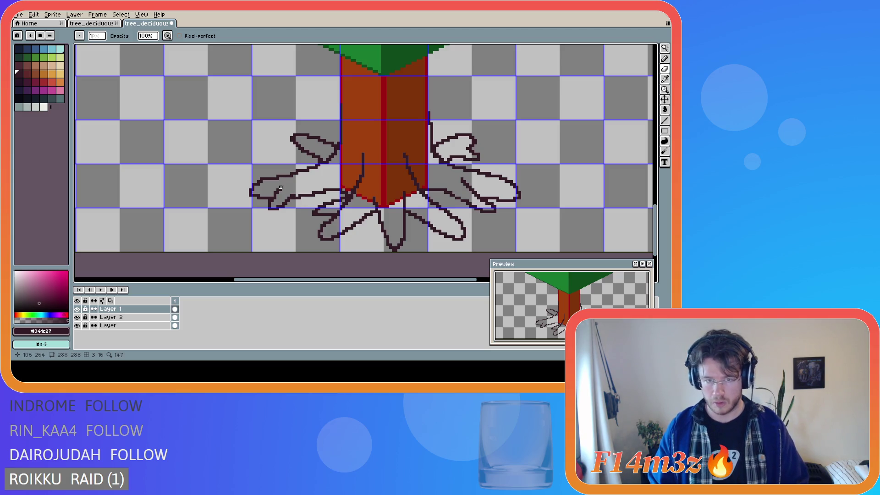
key(shift)
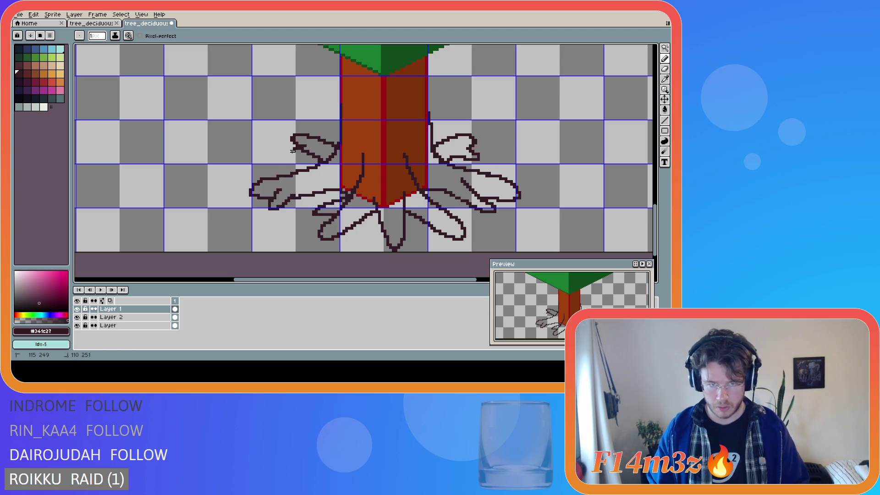
- On Layer 2, erase stray pixels and reshape the tip of the upper-left root curl
key(e)
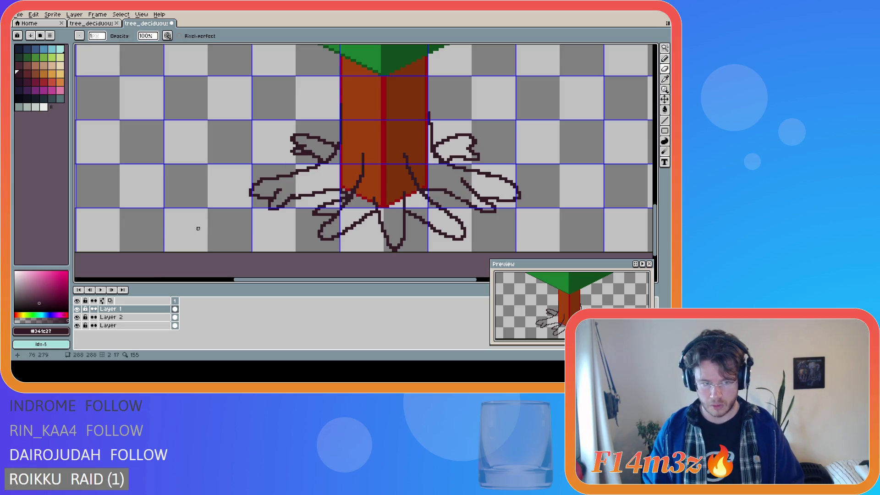
key(alt+Down)
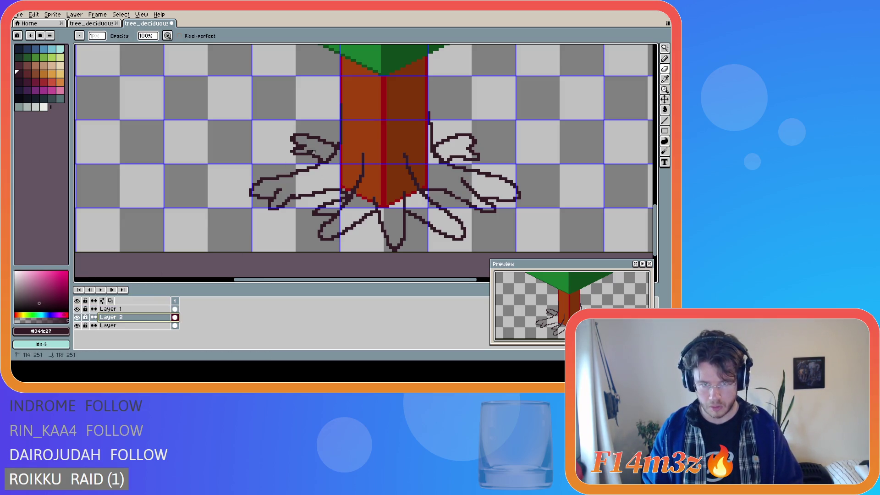
click(303, 151)
click(316, 152)
click(305, 151)
drag(303, 148, 311, 152)
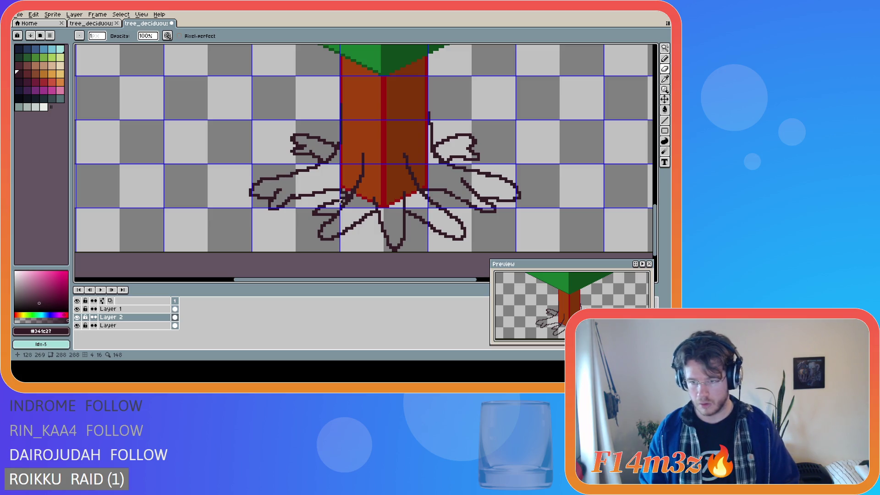
key(m)
drag(392, 248, 393, 250)
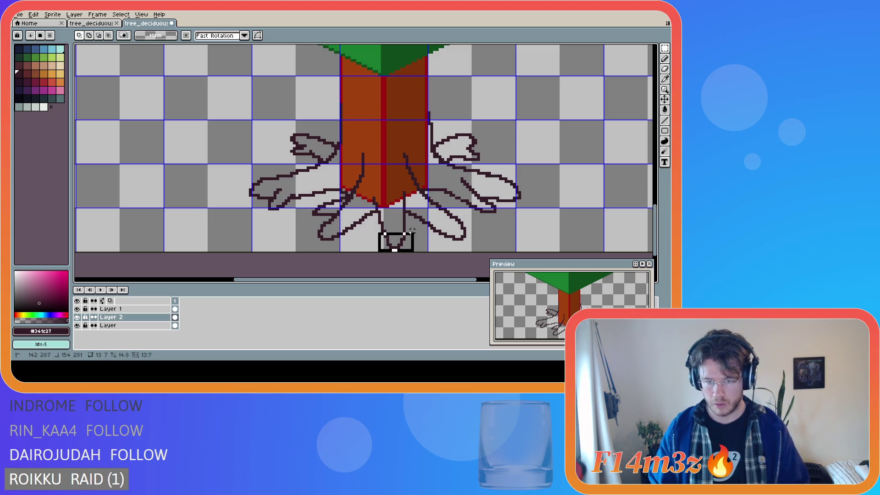
click(110, 309)
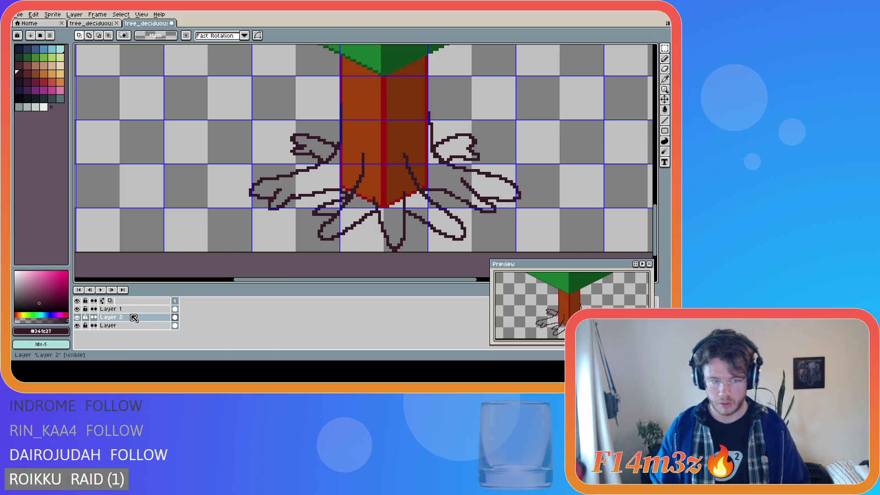
click(110, 317)
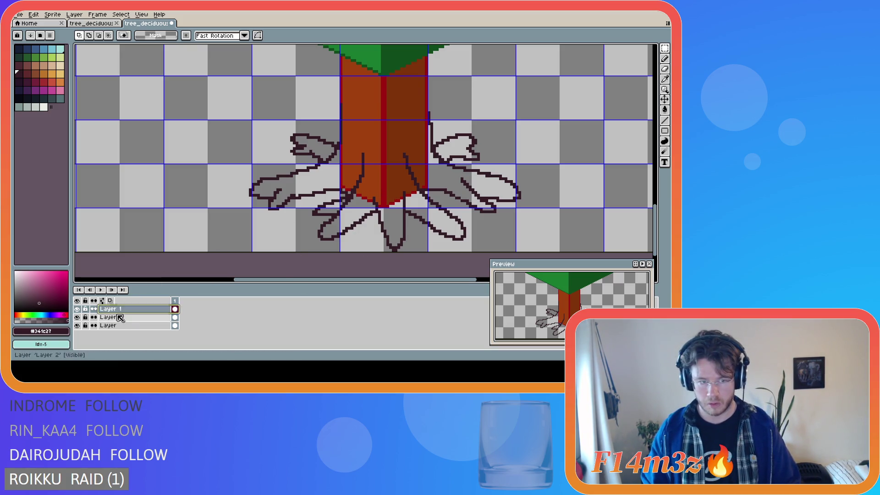
drag(241, 101, 322, 162)
drag(526, 133, 453, 164)
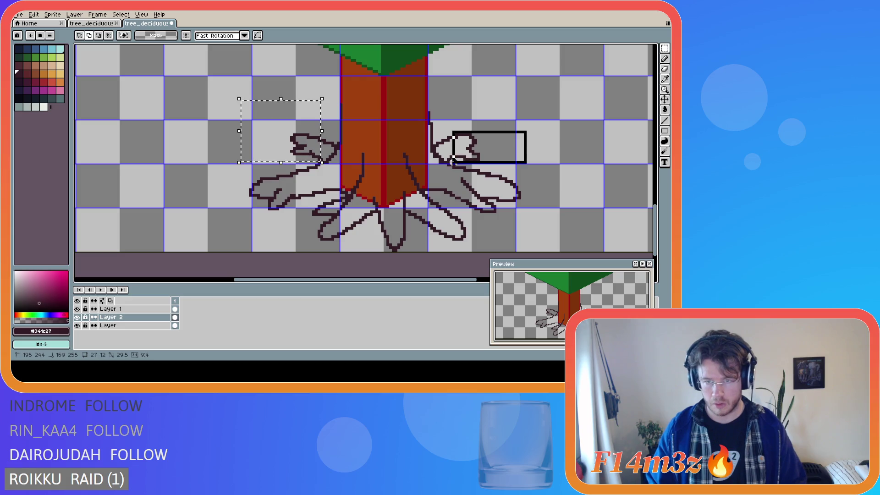
key(Delete)
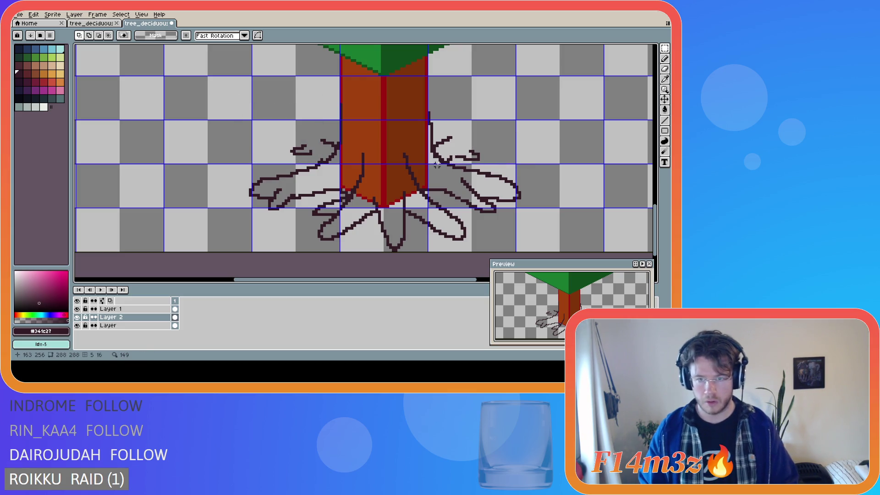
key(ctrl+z)
key(Up)
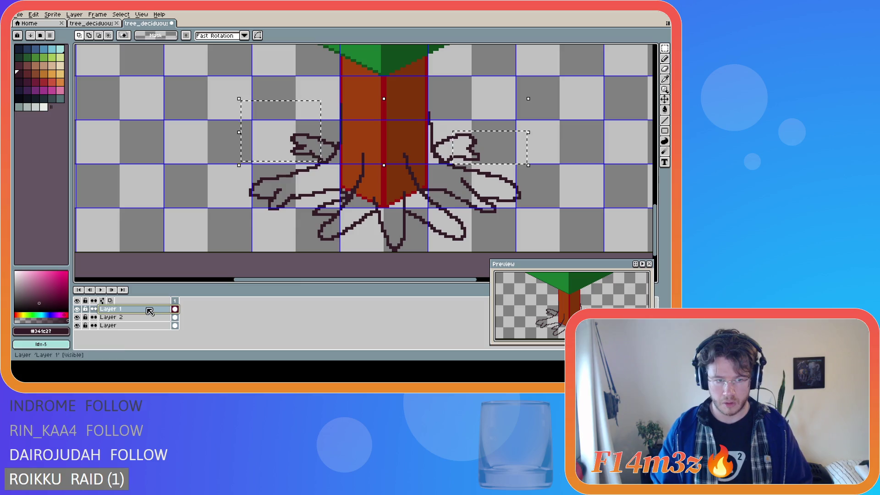
click(107, 317)
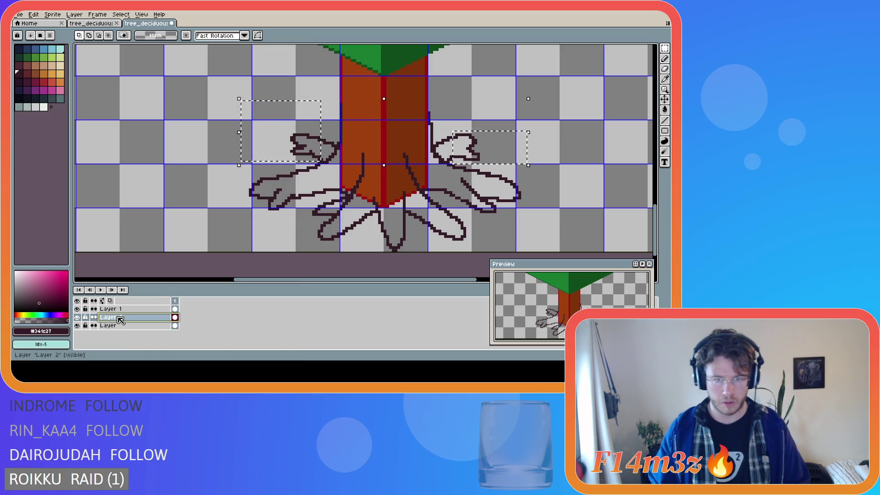
click(77, 309)
click(77, 309)
click(110, 309)
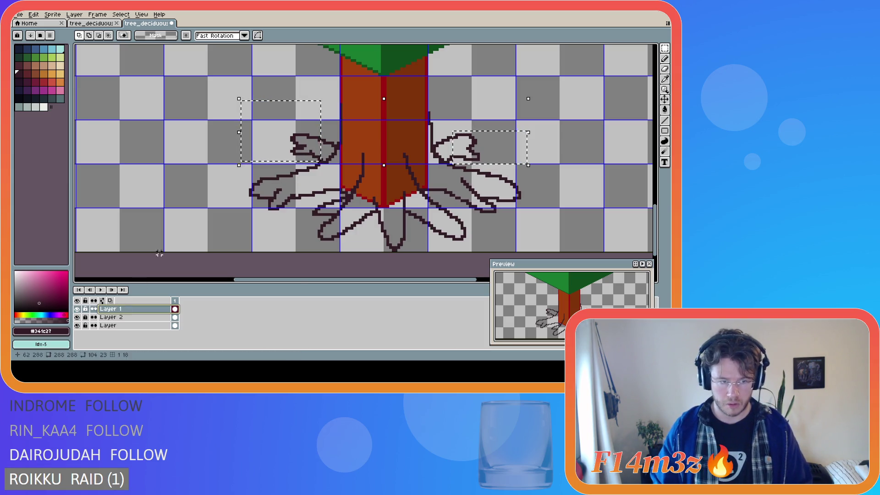
click(137, 317)
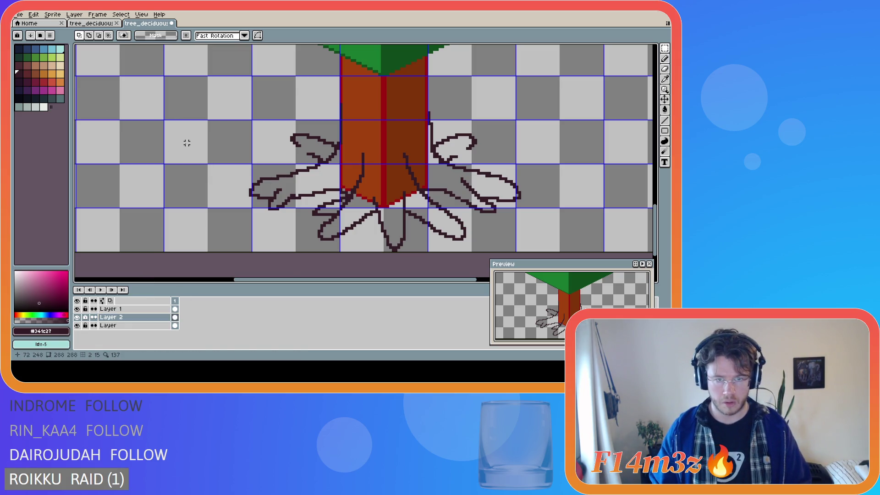
click(112, 308)
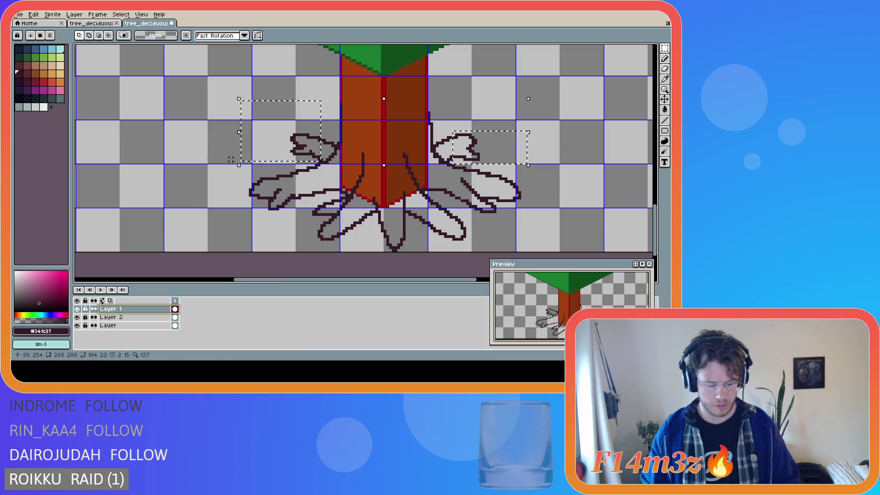
key(ctrl+d)
click(112, 317)
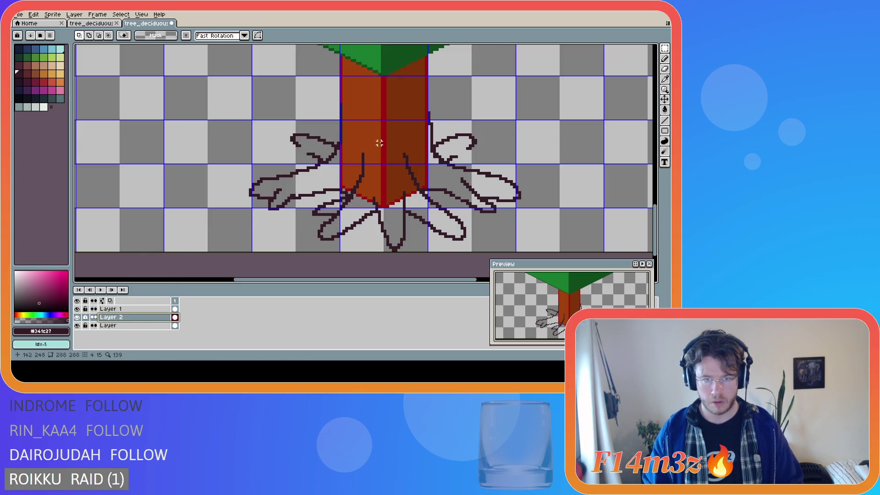
- Restore the root-curl selections and hide Layer 1 to check the curls on Layer 2
scroll(371, 143, down, 4)
scroll(435, 138, up, 4)
scroll(449, 128, down, 1)
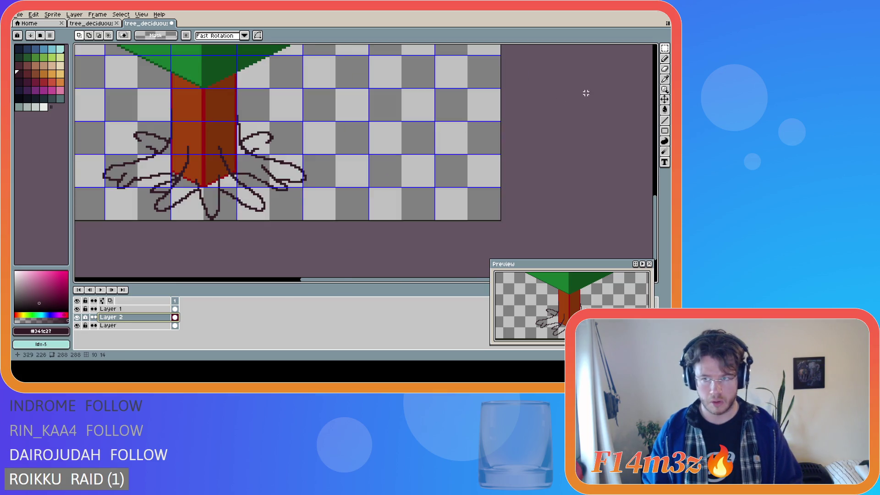
click(664, 99)
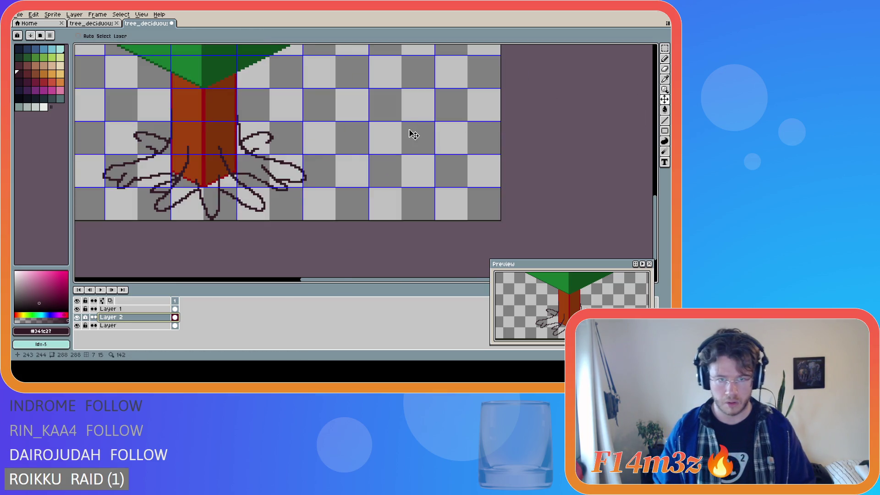
key(ctrl+z)
key(ctrl+z)
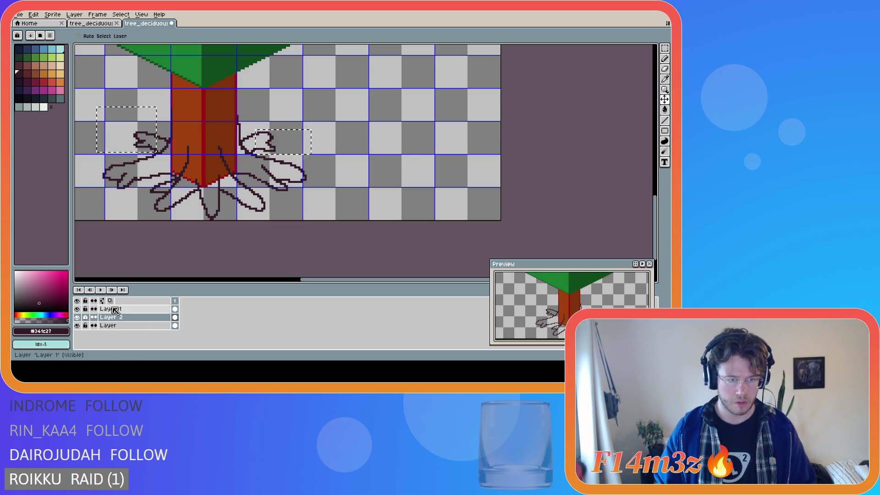
key(ctrl+z)
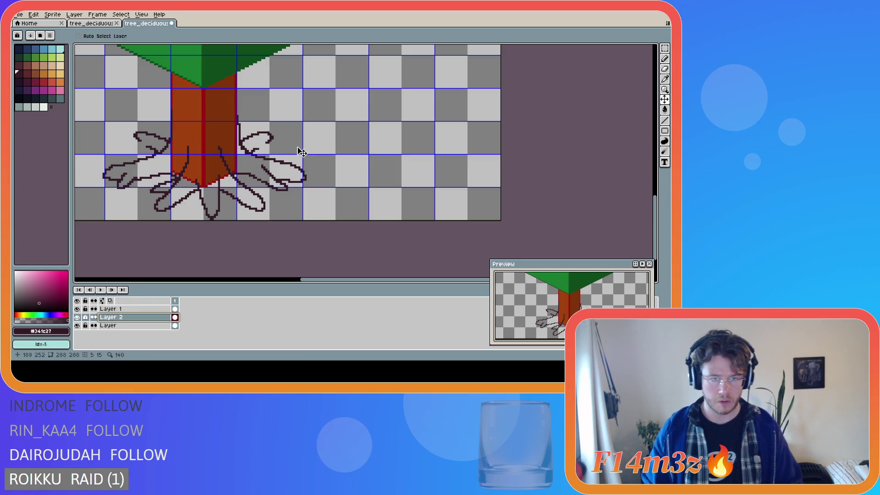
key(ctrl+y)
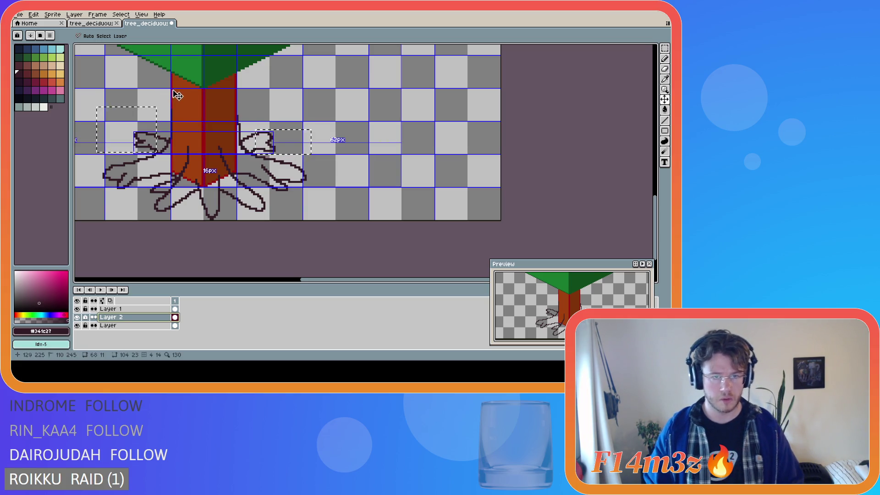
key(alt+Up)
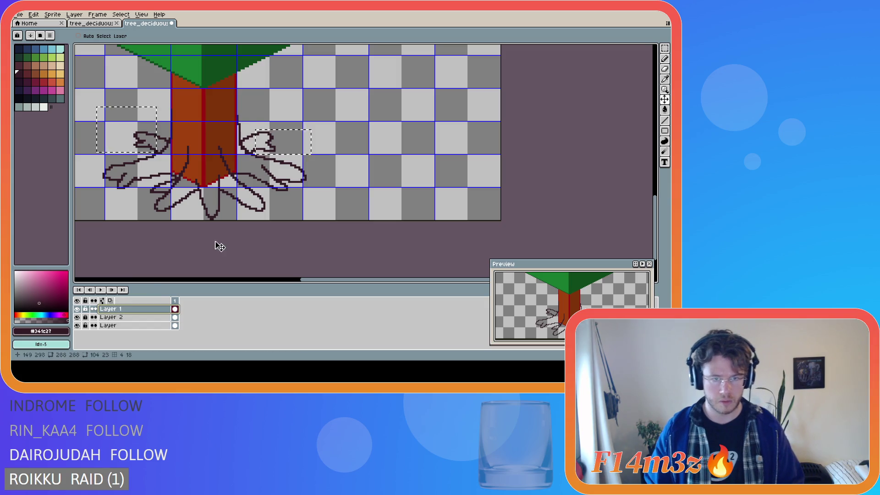
click(77, 309)
click(112, 318)
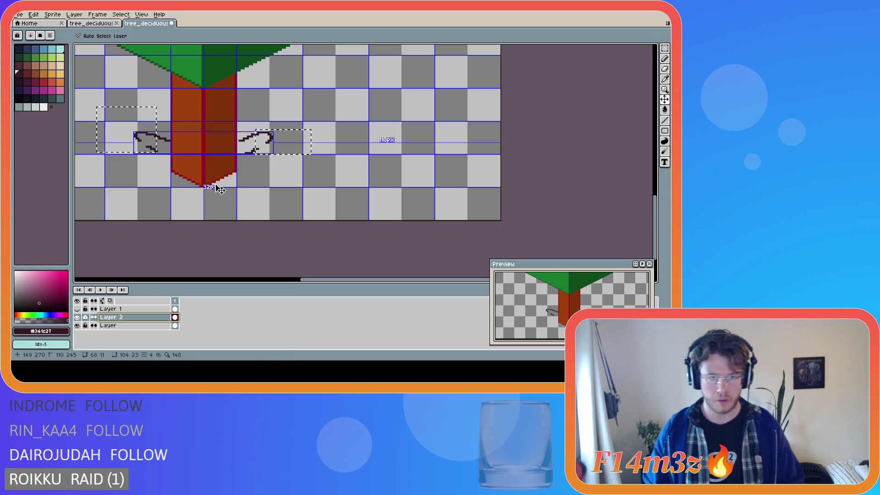
click(374, 175)
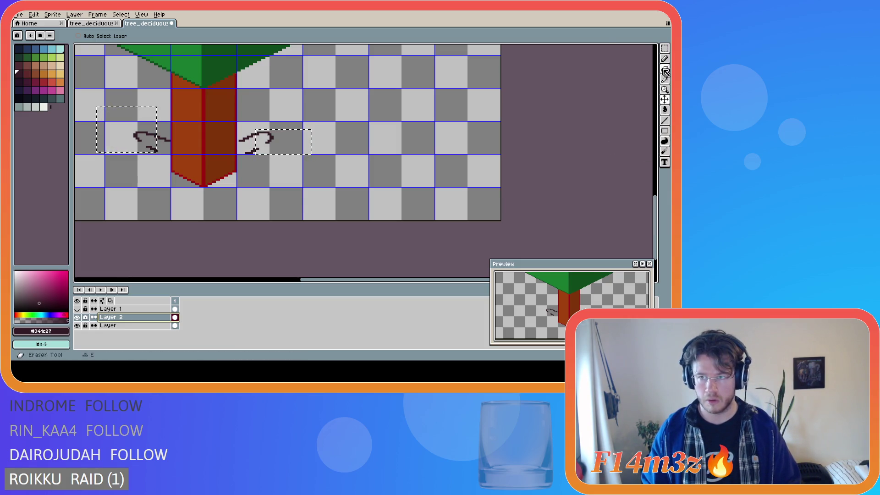
- Unlock and show Layer 1, then reselect the area around the upper-right root curl
click(664, 48)
click(565, 104)
key(ctrl+z)
click(85, 310)
click(77, 309)
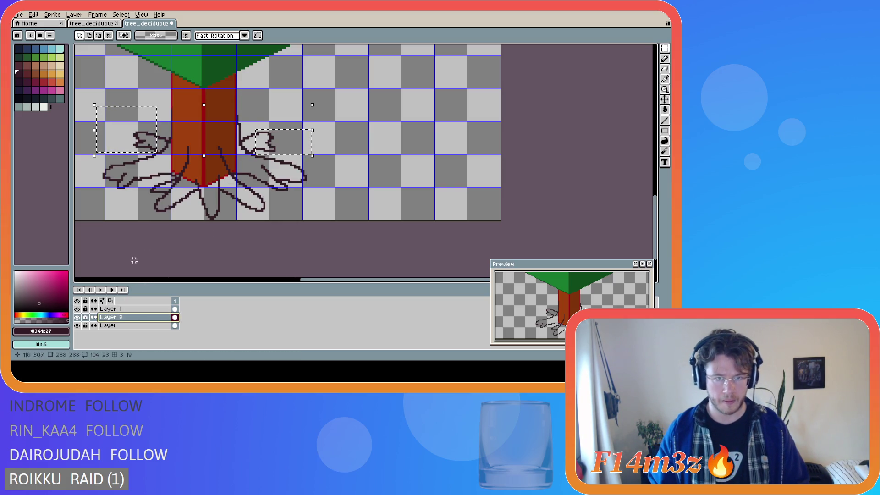
key(ctrl+z)
drag(312, 155, 255, 130)
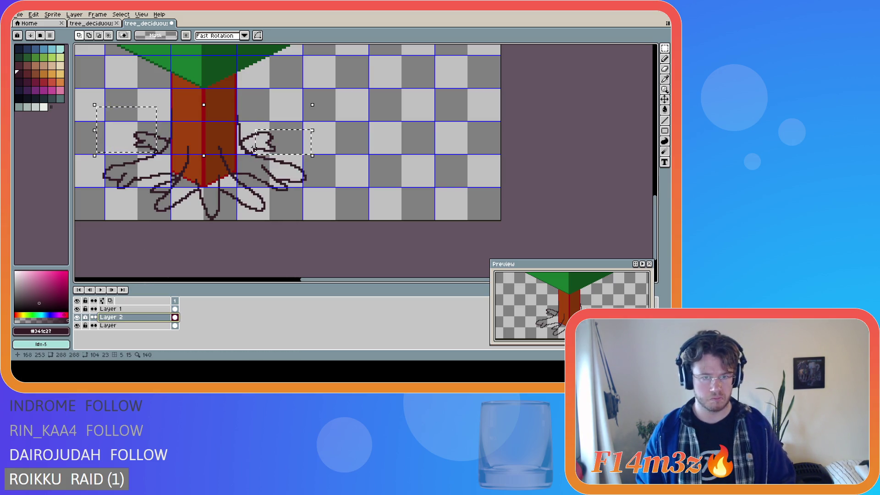
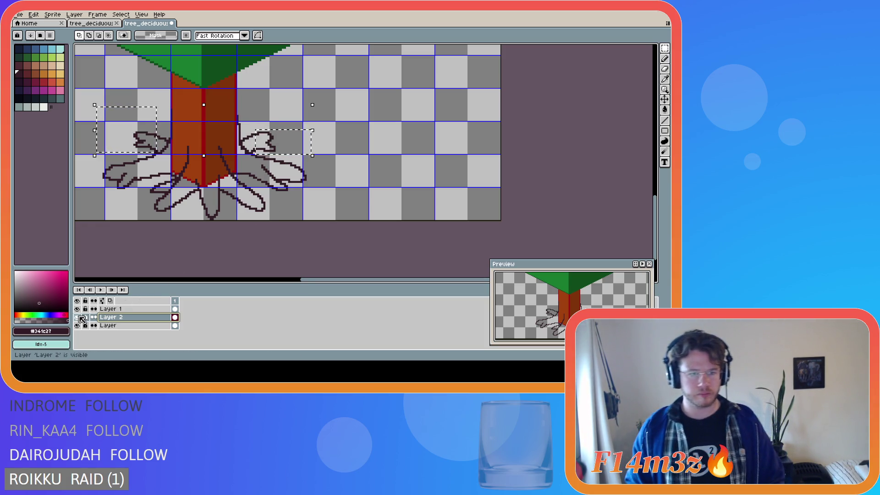
- Copy Layer 1, then try moving the two root pieces and cancel, leaving them in place
click(113, 309)
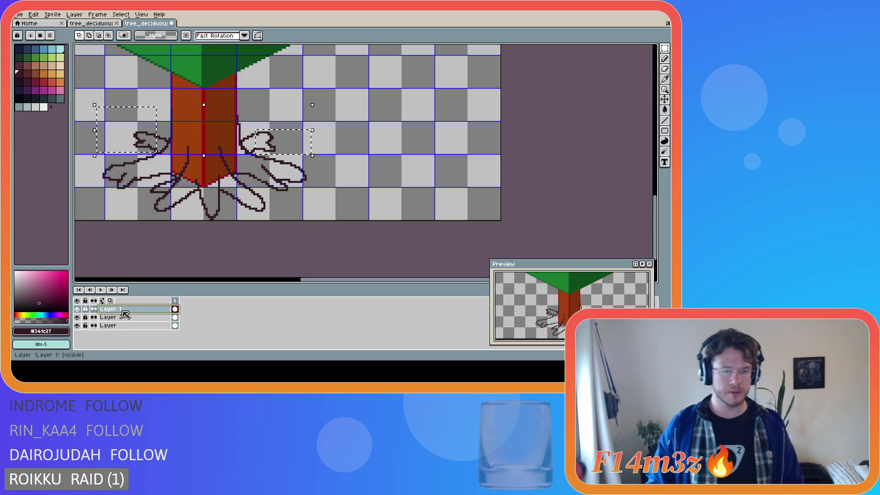
key(ctrl+c)
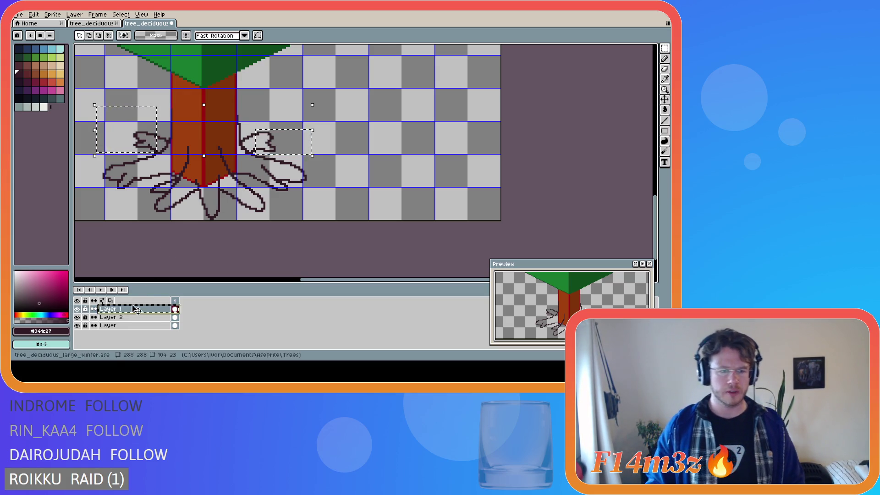
click(156, 146)
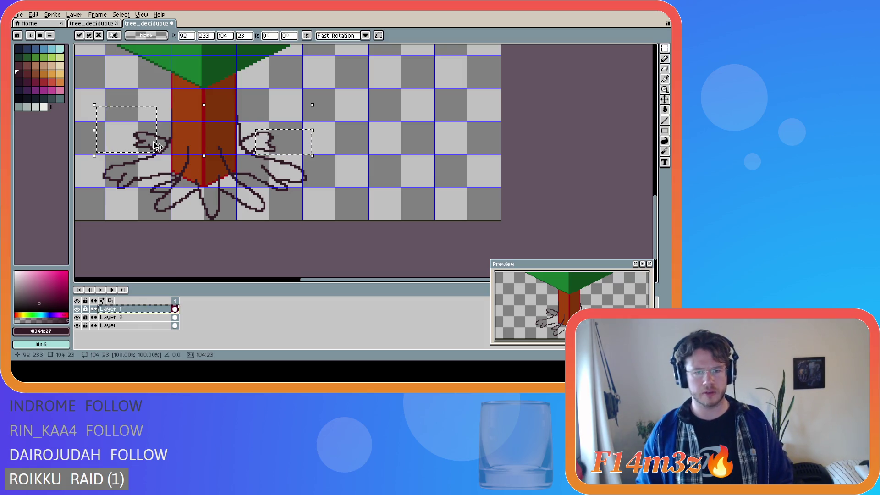
key(Return)
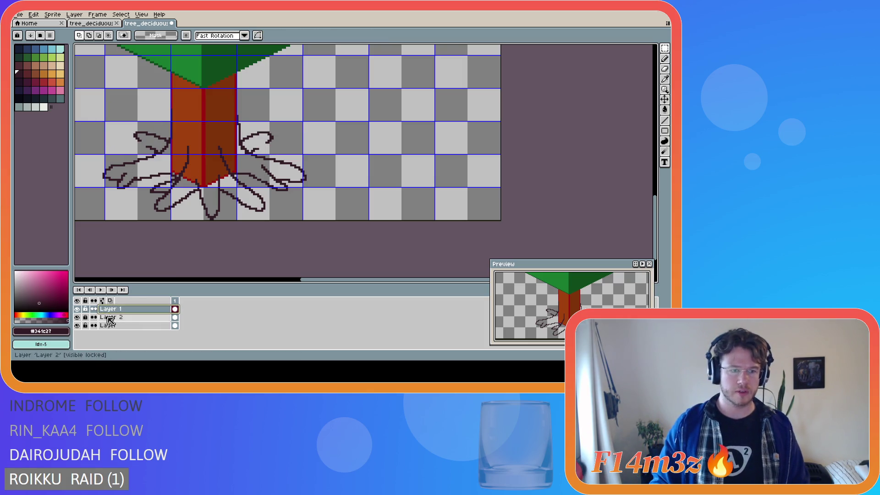
click(112, 317)
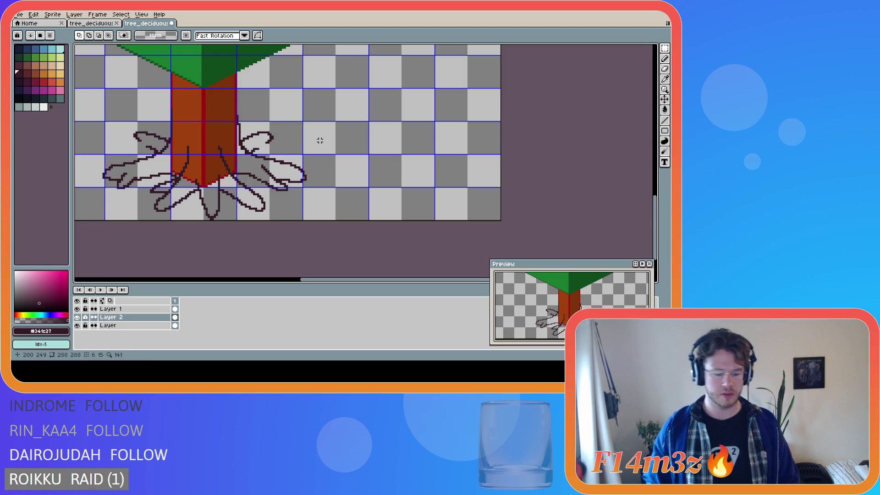
key(ctrl+z)
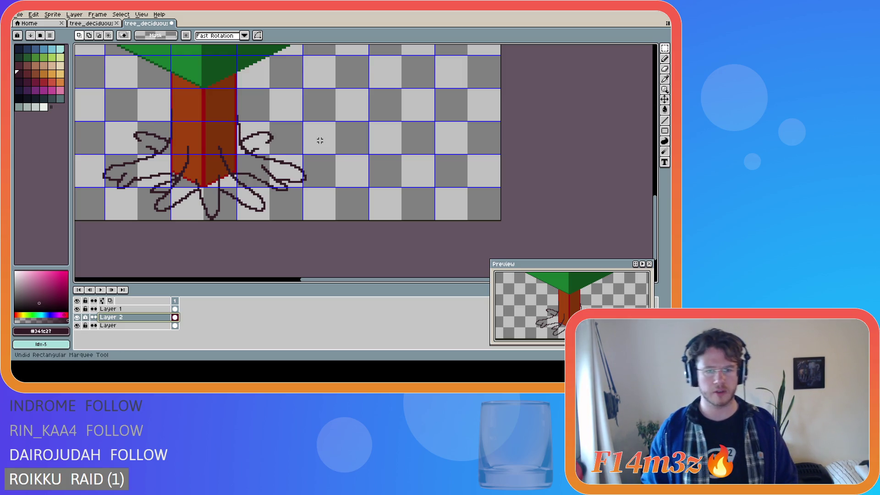
mouse_move(272, 143)
mouse_down()
mouse_move(218, 216)
mouse_move(107, 280)
mouse_up()
key(Escape)
- Hide and show Layer 1 to compare the root pieces
scroll(291, 162, up, 1)
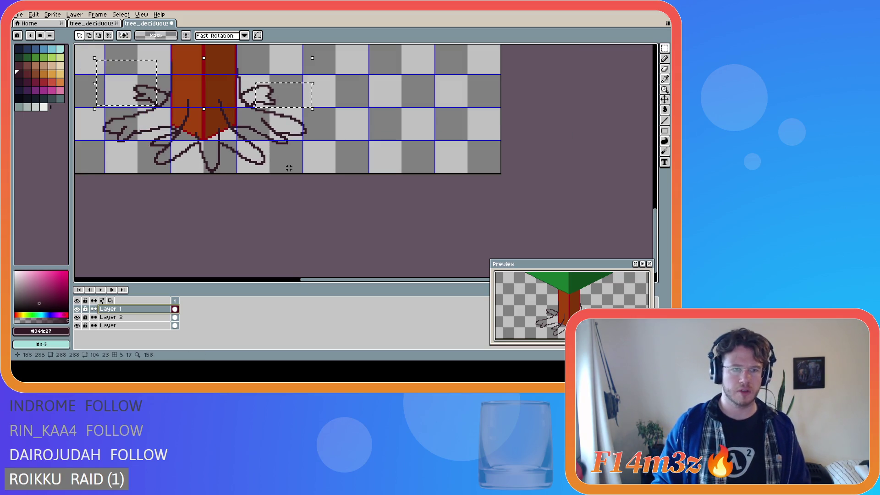
scroll(291, 162, down, 1)
drag(659, 219, 639, 191)
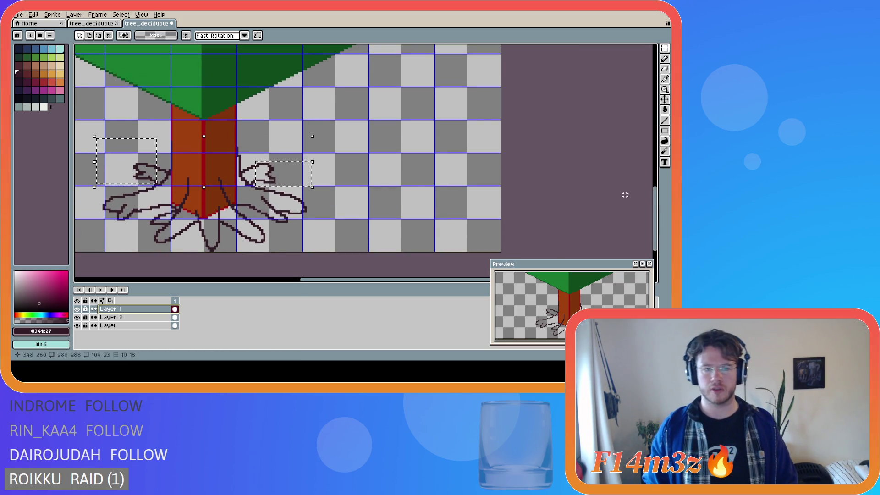
drag(305, 280, 284, 281)
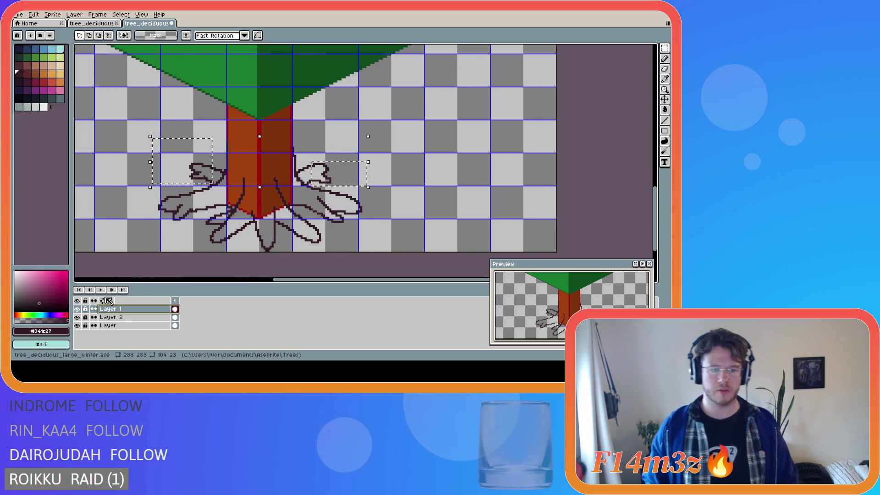
click(77, 309)
click(77, 309)
click(78, 309)
click(78, 309)
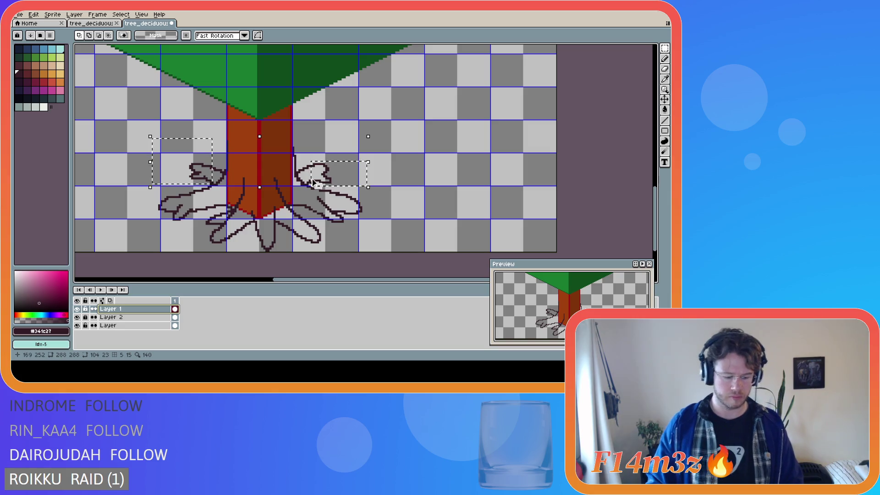
- Deselect the root pieces, toggle Layer 2's visibility, and make Layer 2 active with the brush
click(381, 151)
click(77, 317)
click(77, 317)
click(110, 317)
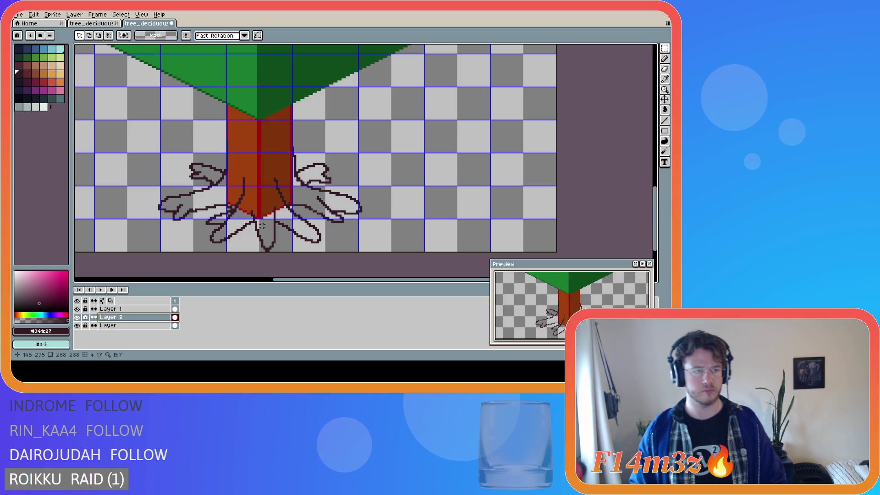
key(b)
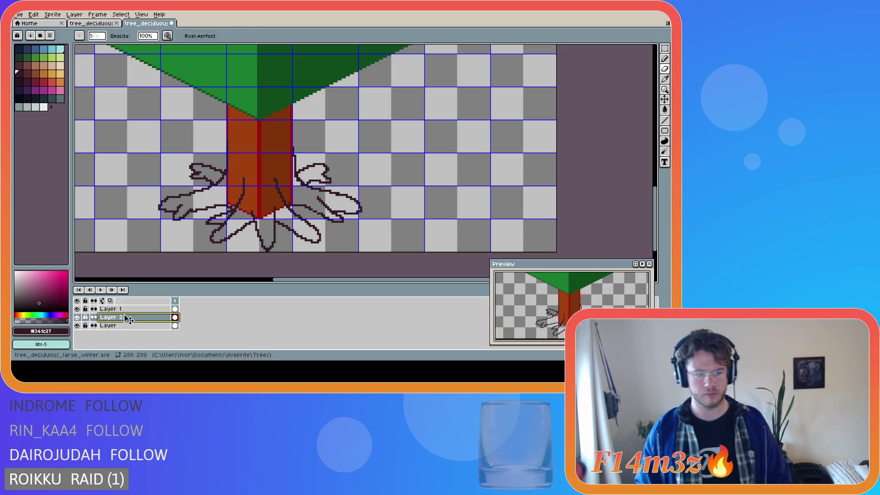
- Toggle Layer 1 and Layer 2 visibility to compare the roots, and clear Layer 2's selection
click(110, 309)
key(ctrl)
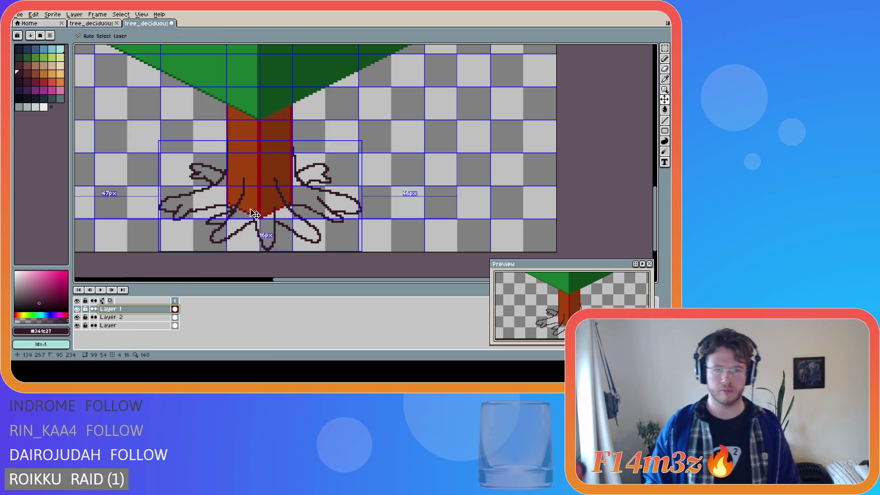
click(78, 310)
click(78, 311)
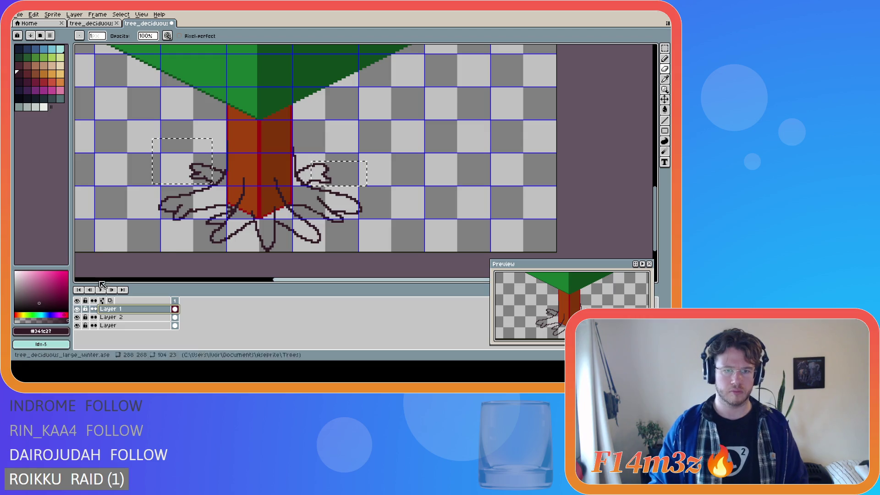
ctrl+click(110, 321)
key(ctrl+d)
click(110, 308)
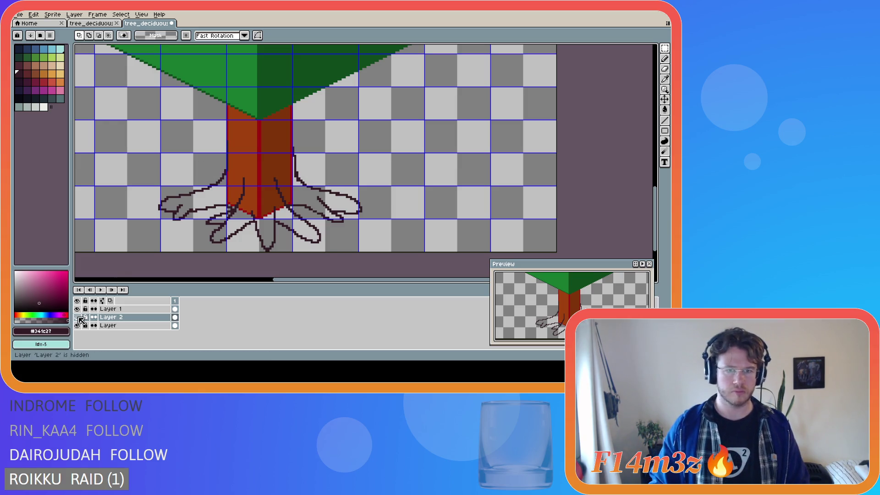
click(137, 316)
- Erase part of the right upper root's outline and redraw its top edge
key(e)
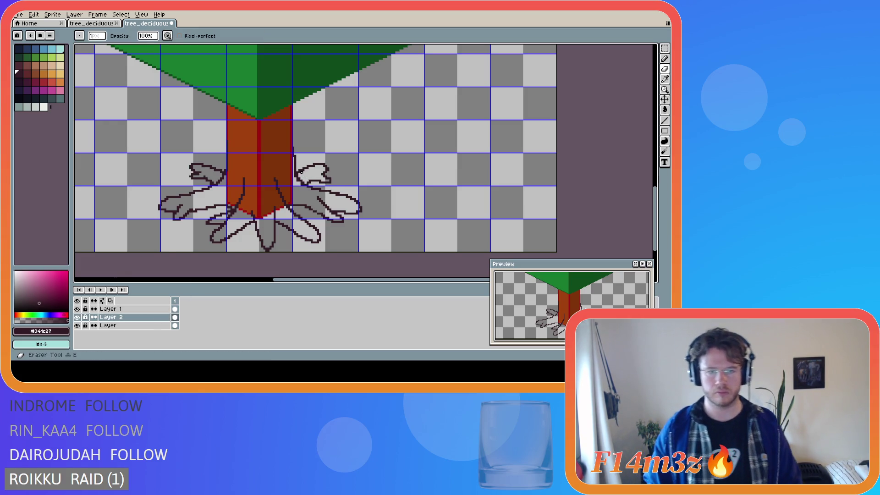
drag(299, 171, 310, 165)
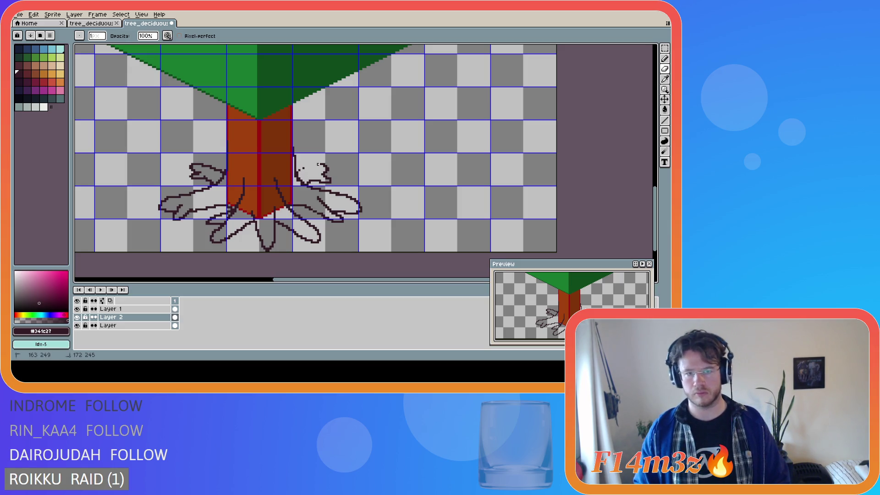
drag(299, 170, 319, 166)
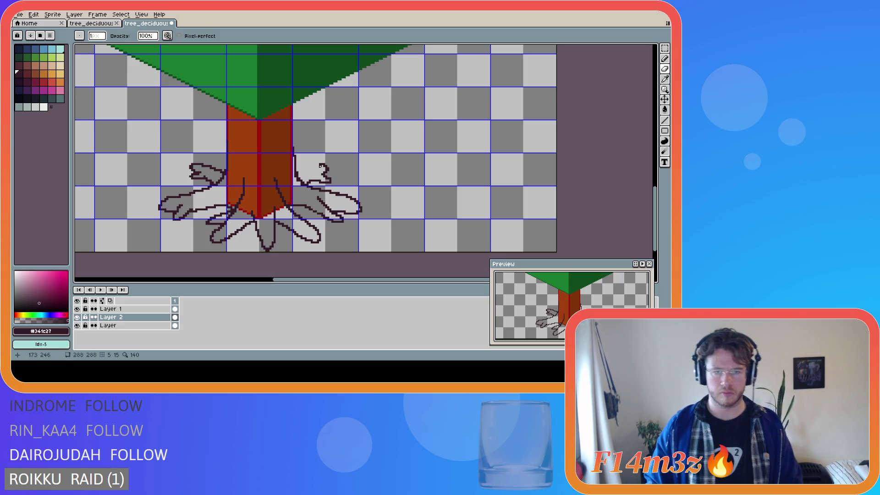
key(b)
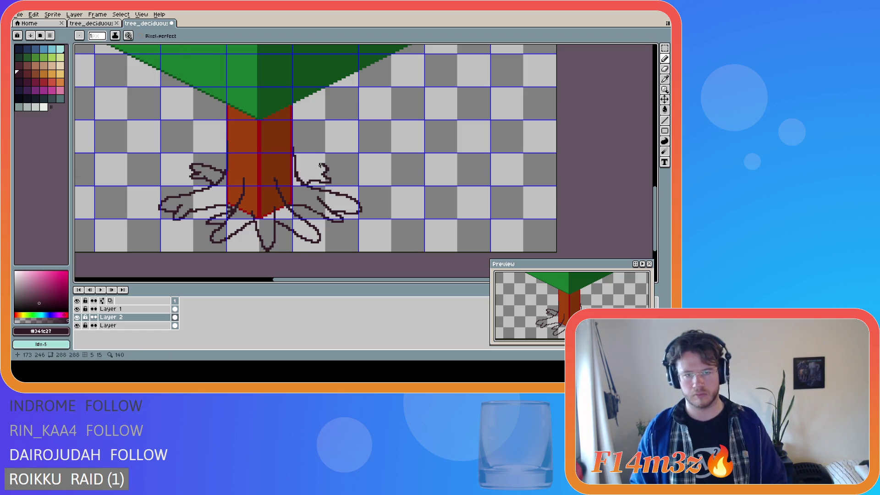
drag(318, 163, 302, 170)
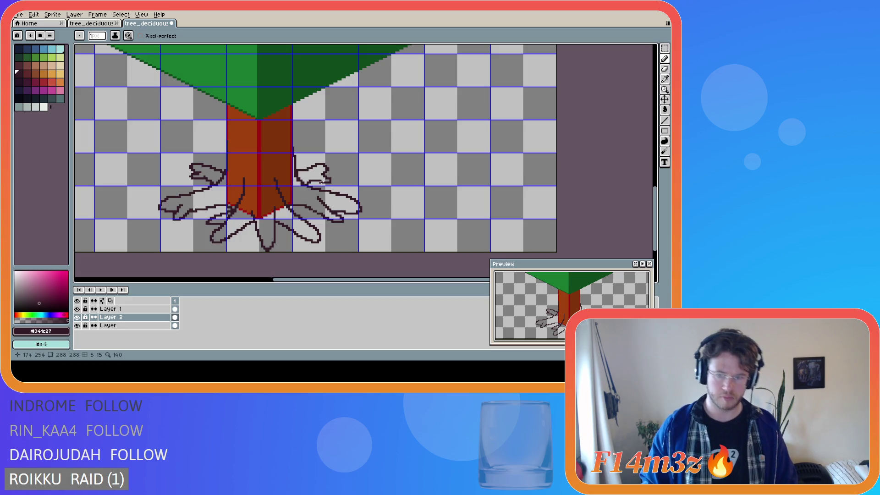
- Draw a stroke joining the right root's top curve to the trunk, redrawing after undos
key(ctrl)
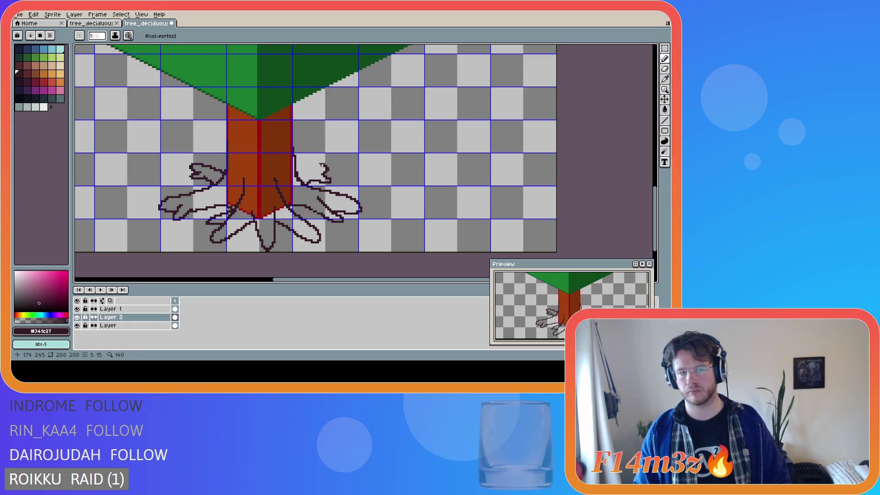
drag(322, 164, 297, 173)
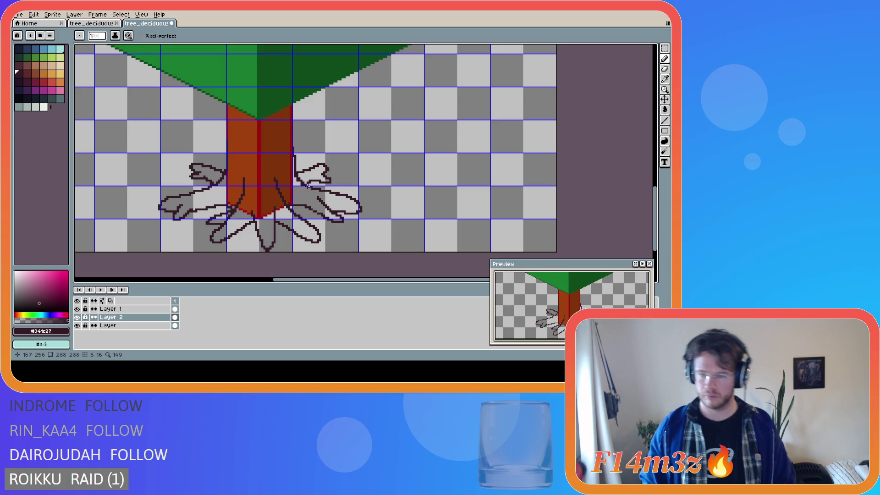
key(ctrl+z)
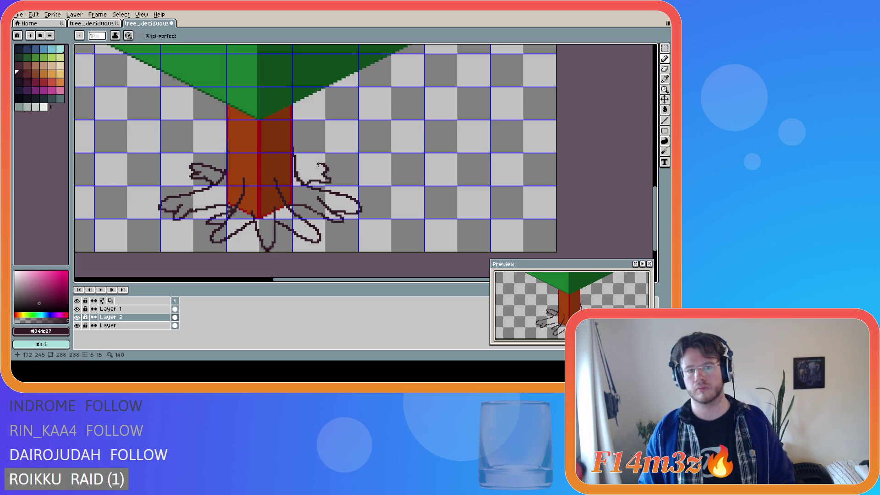
drag(320, 164, 303, 169)
key(ctrl+z)
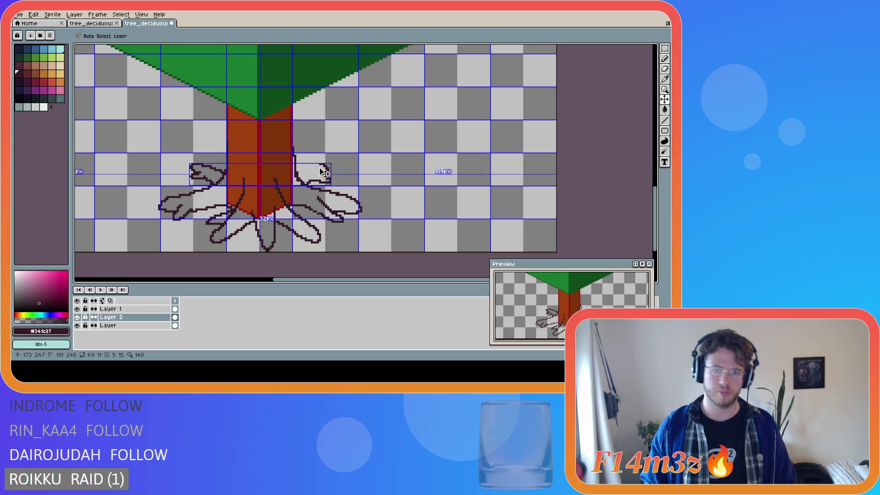
drag(320, 164, 190, 164)
- Clear the stray selection and draw the final outline stroke on the upper-right root
key(m)
key(b)
key(ctrl+d)
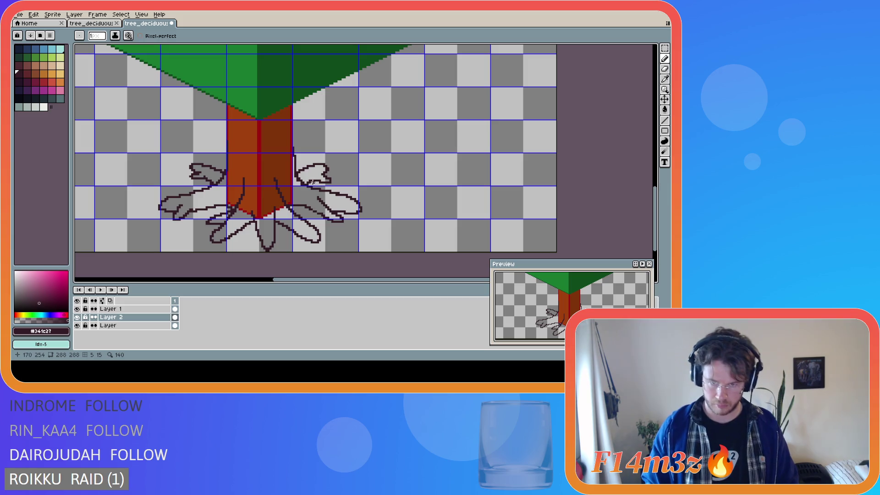
key(m)
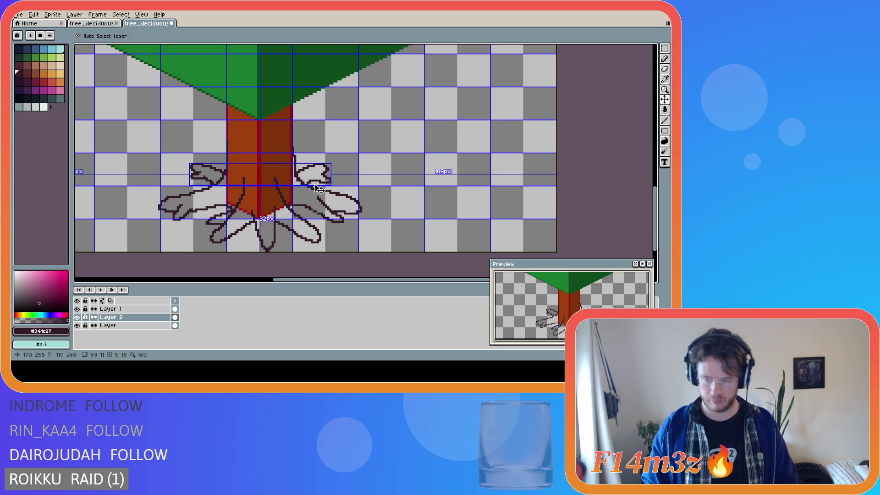
key(ctrl+z)
key(b)
key(ctrl+d)
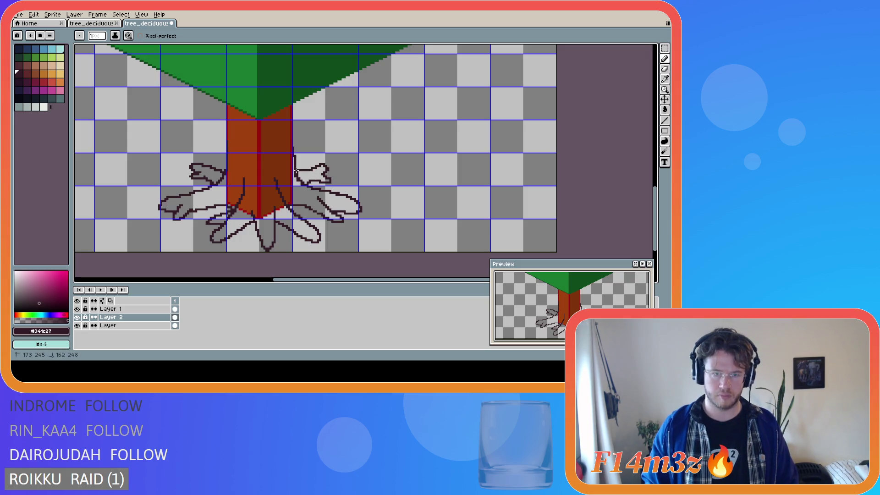
drag(318, 164, 299, 173)
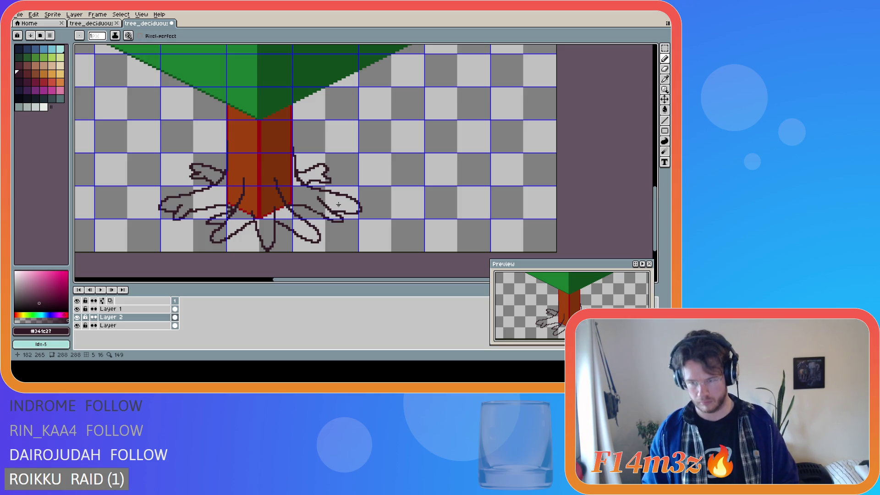
scroll(305, 183, up, 1)
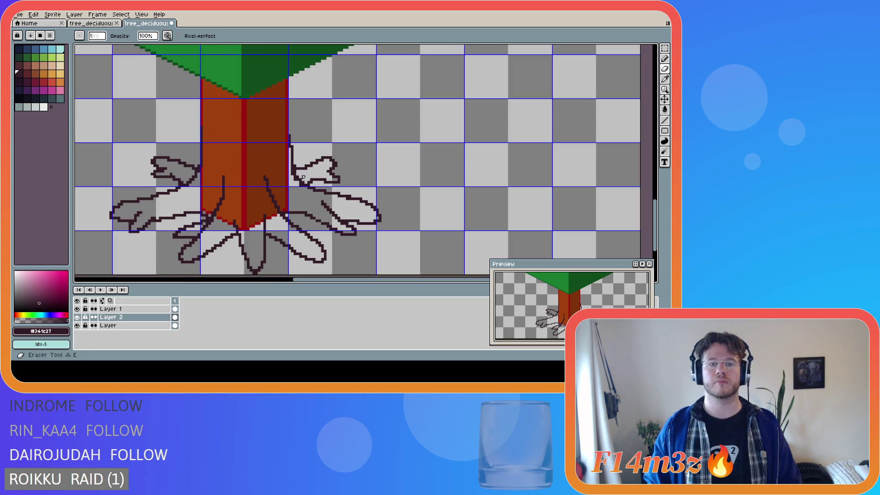
- Zoom in and touch up outline pixels where the roots meet the trunk on Layers 2 and 1
scroll(299, 176, up, 2)
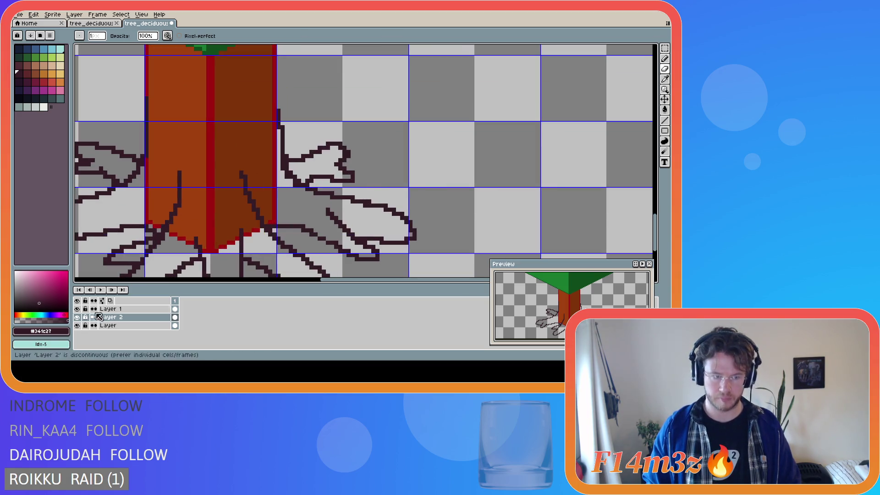
click(121, 311)
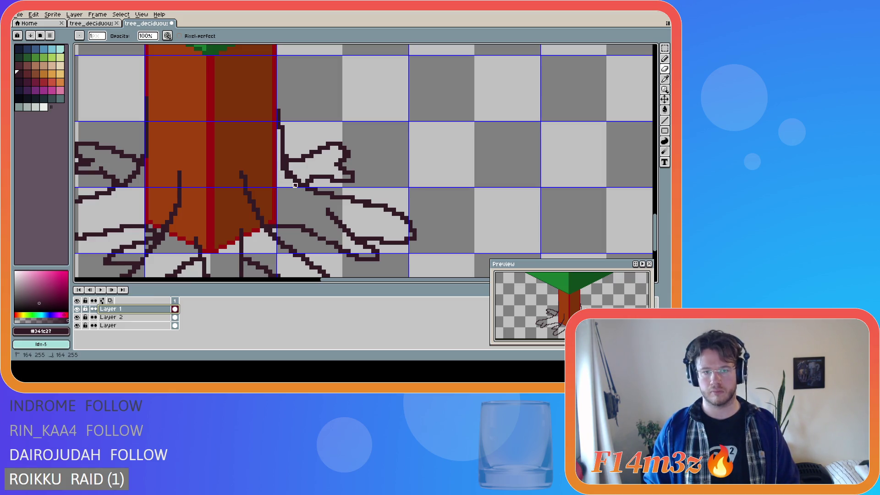
click(77, 317)
click(77, 317)
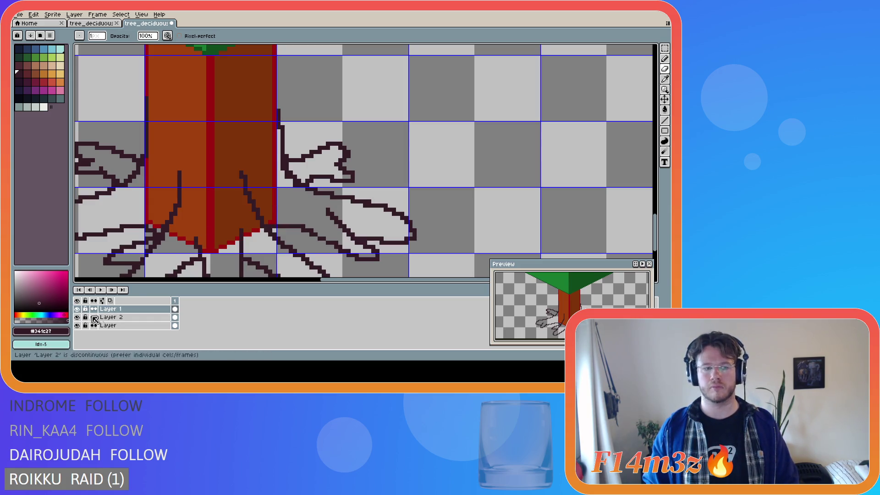
click(110, 317)
drag(287, 181, 283, 161)
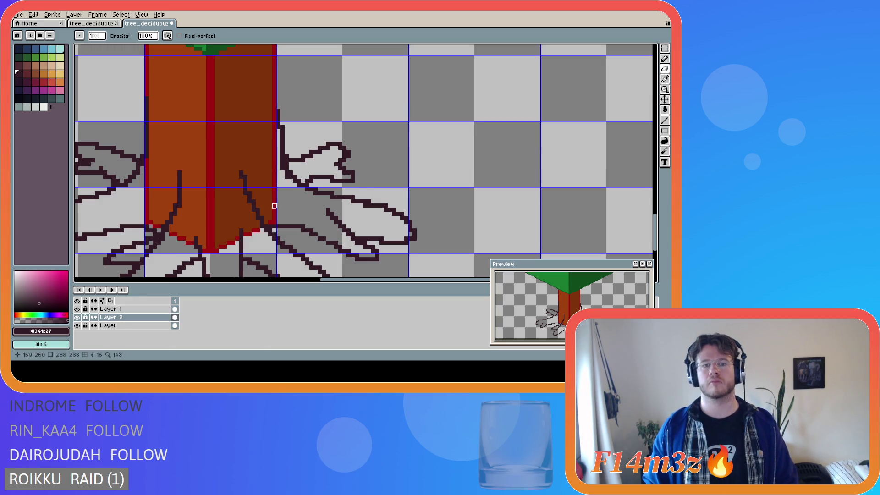
key(Up)
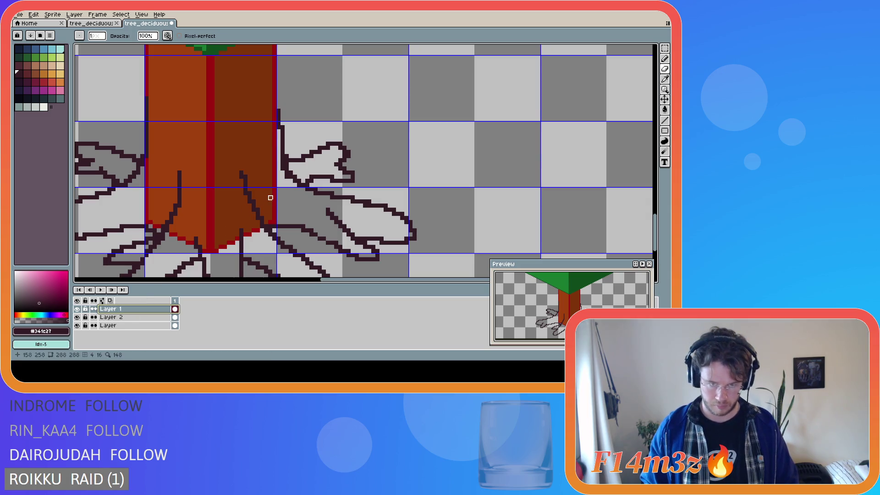
drag(283, 170, 283, 161)
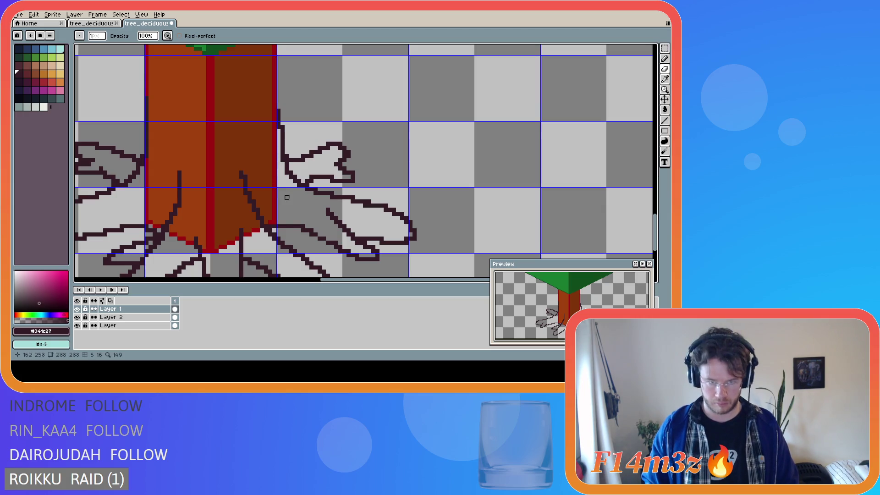
click(115, 317)
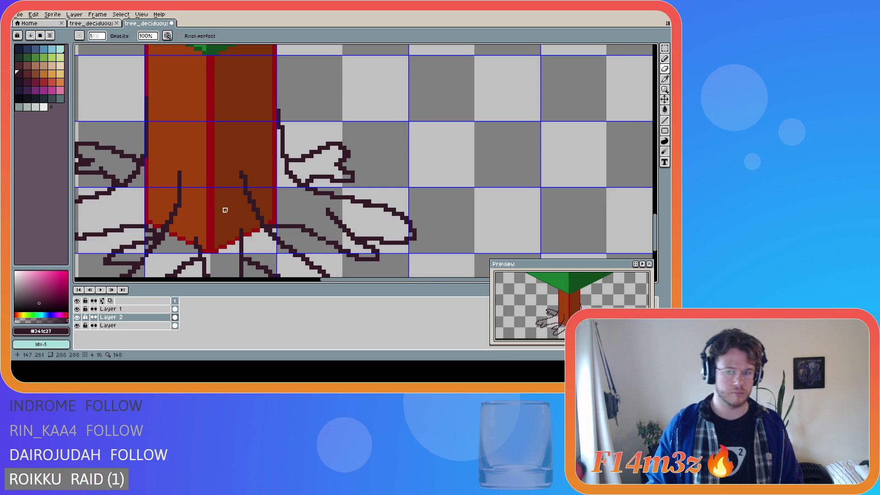
- Switch between the layers and undo and redo the last pencil and eraser edits
click(108, 309)
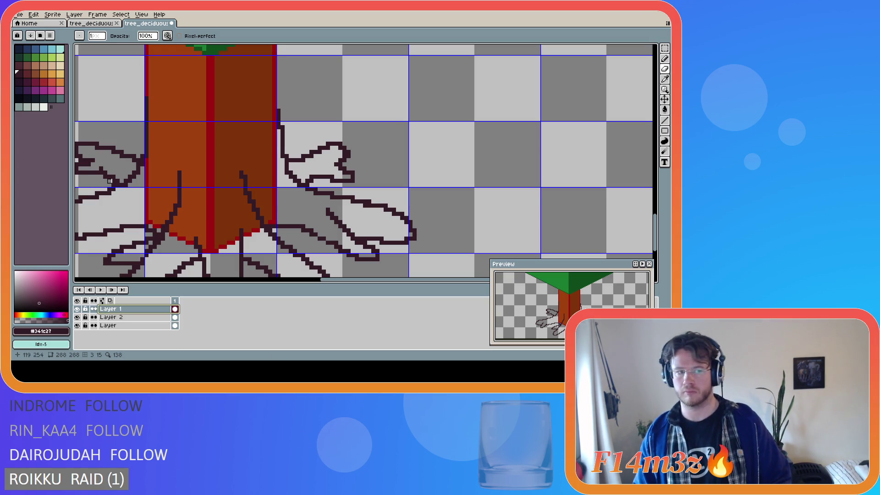
key(alt+Down)
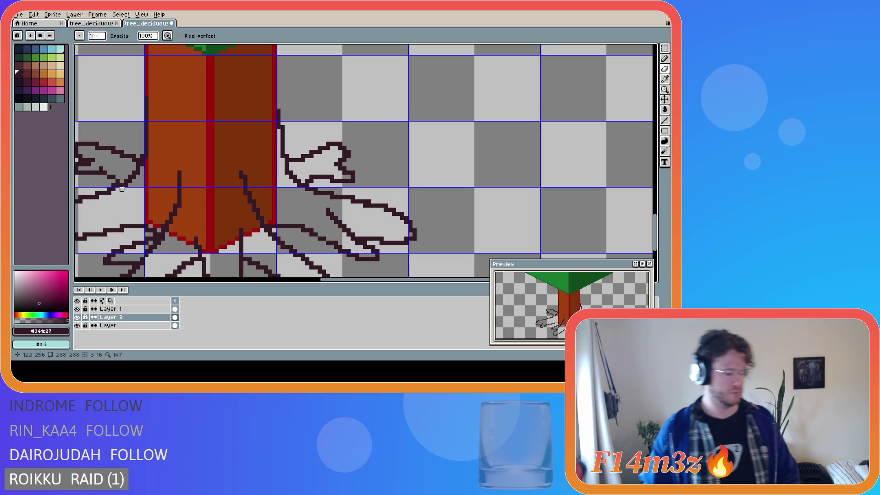
key(e)
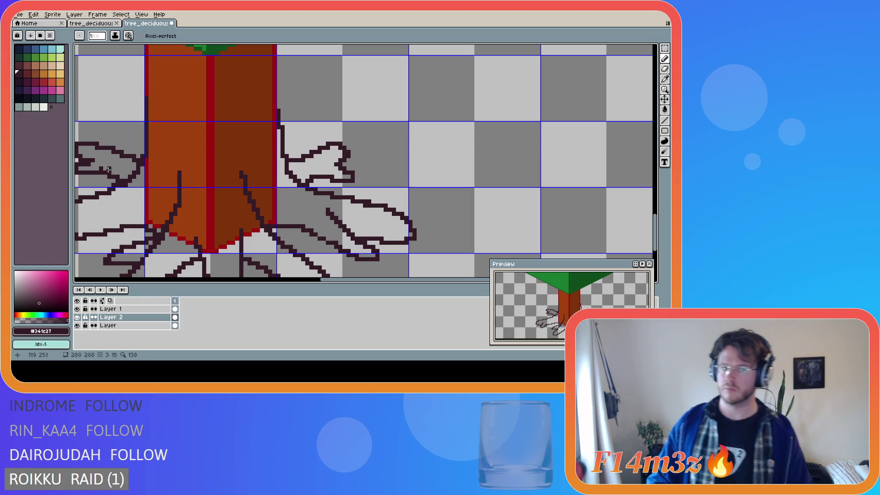
key(b)
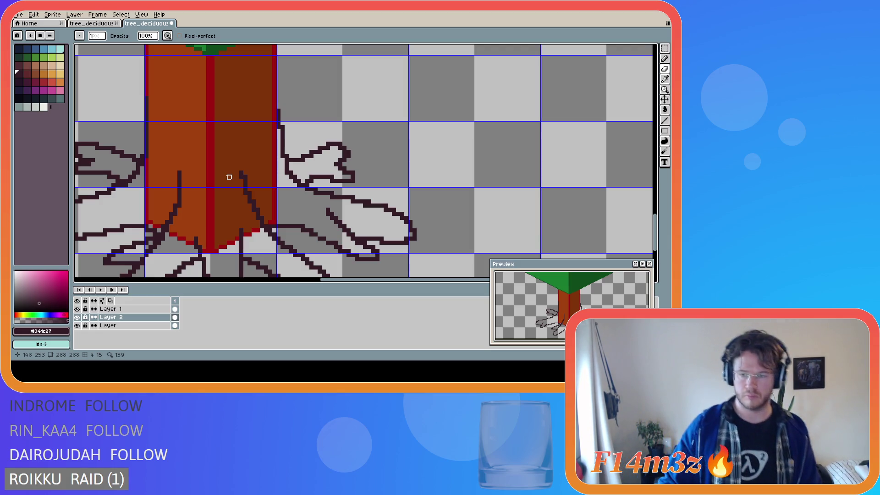
key(ctrl+z)
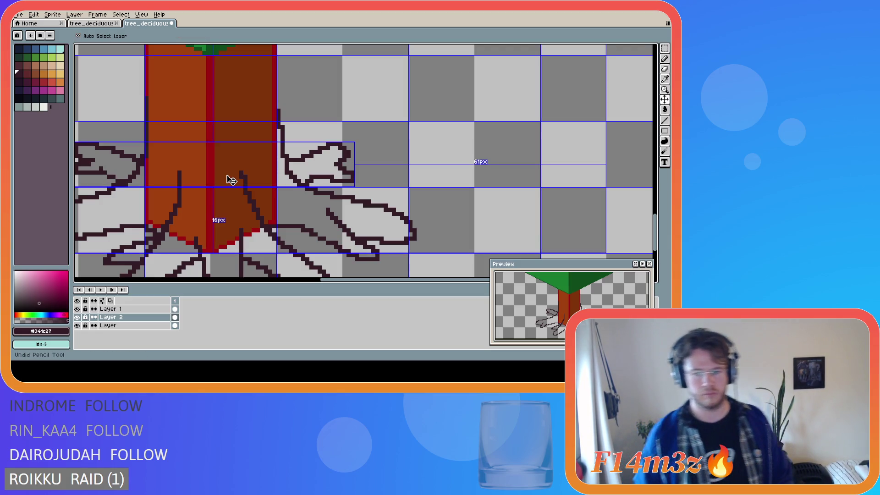
key(ctrl+z)
key(ctrl+y)
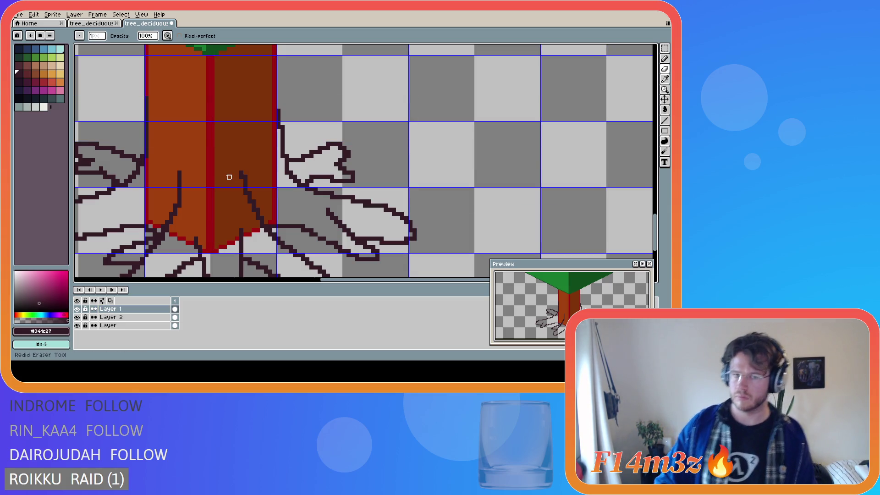
- Redo the pencil stroke, undo the erase, and return to pencil drawing on Layer 2
key(alt+Down)
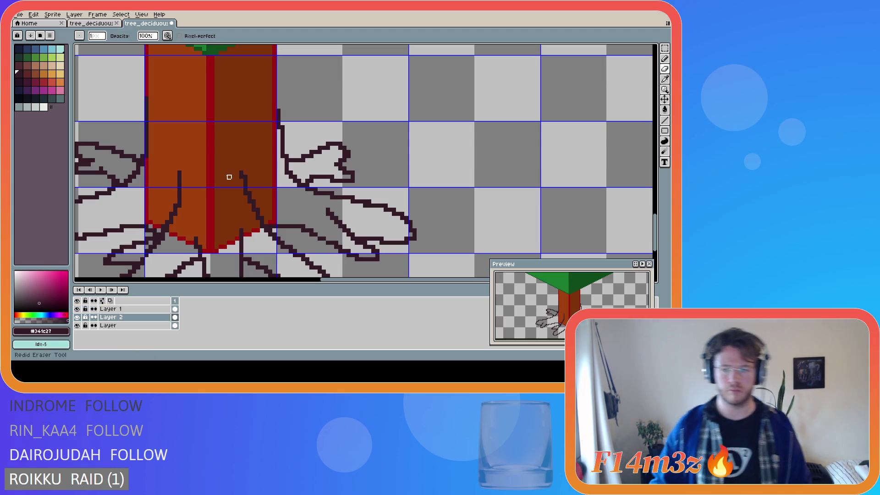
key(ctrl)
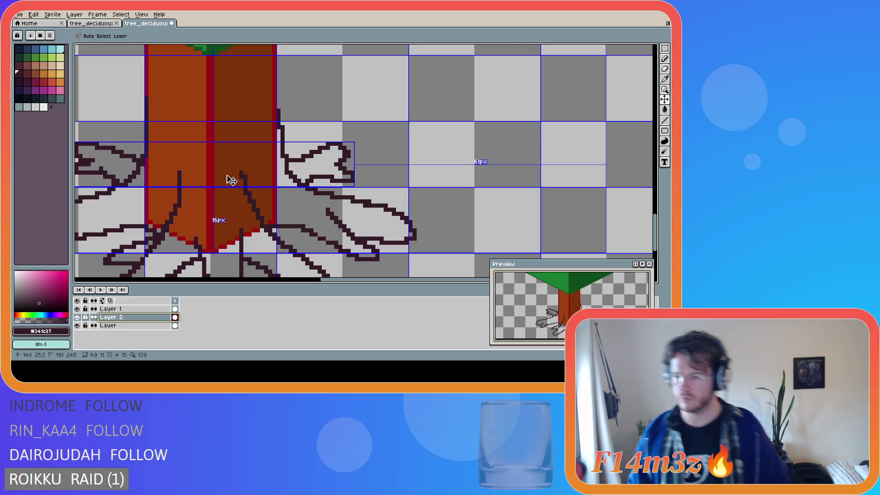
key(b)
key(ctrl+y)
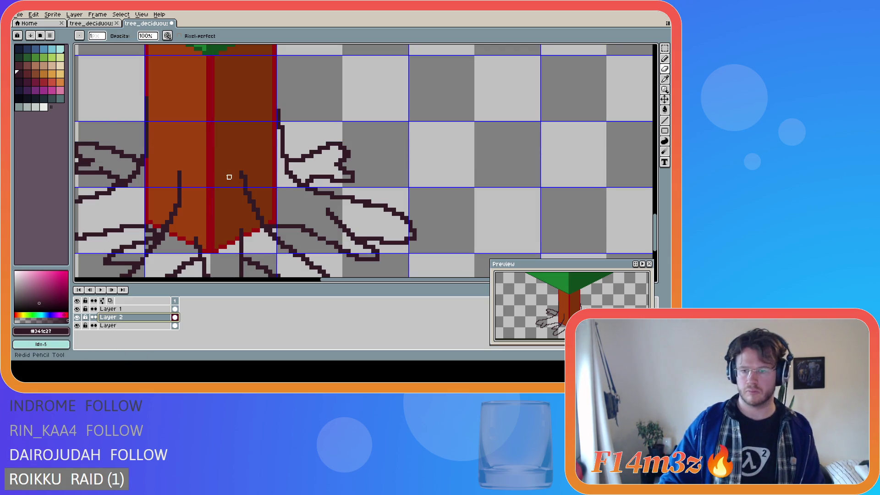
key(m)
key(ctrl+z)
key(ctrl+z)
click(232, 180)
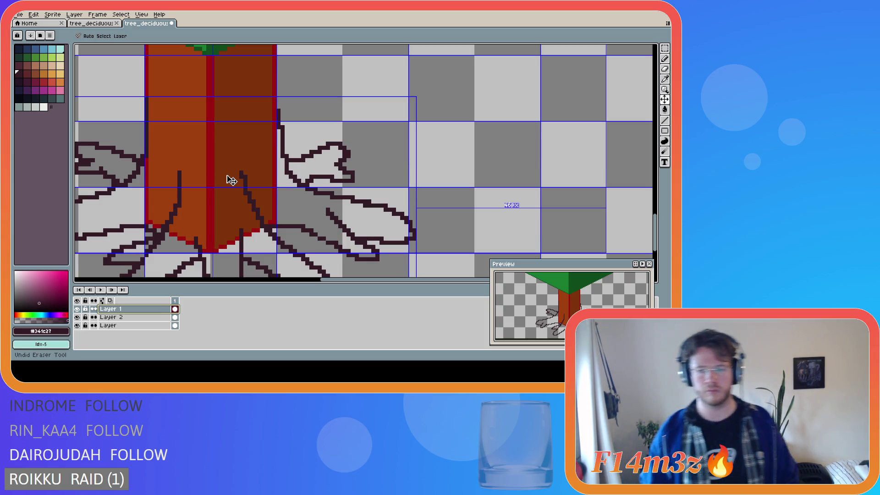
key(b)
key(alt+Down)
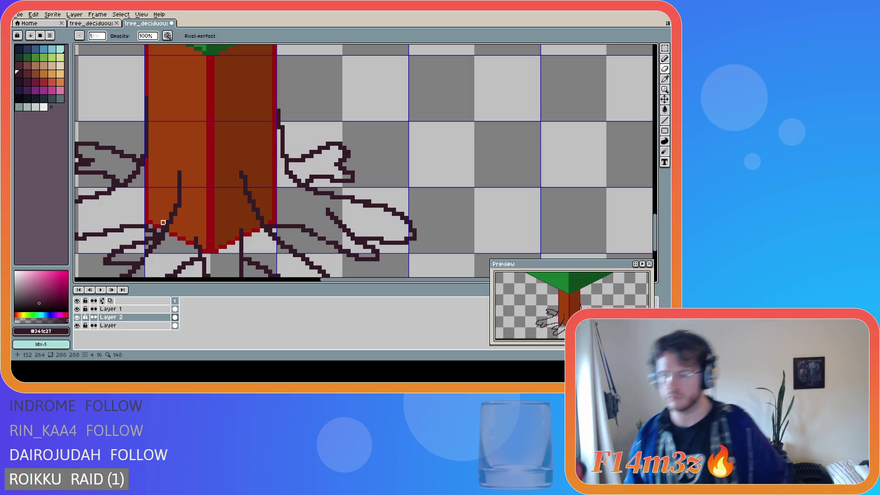
scroll(270, 198, down, 3)
- Pan the canvas and zoom in about twice around the roots and trunk base
drag(306, 281, 287, 281)
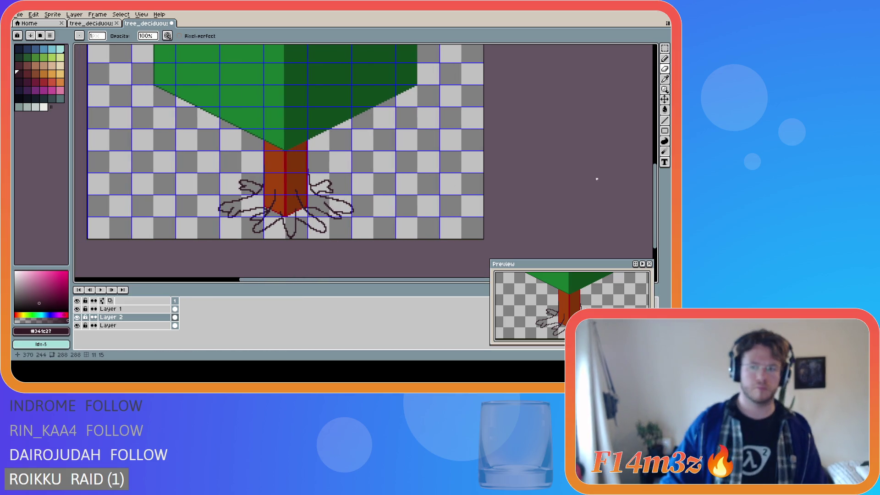
drag(657, 187, 657, 191)
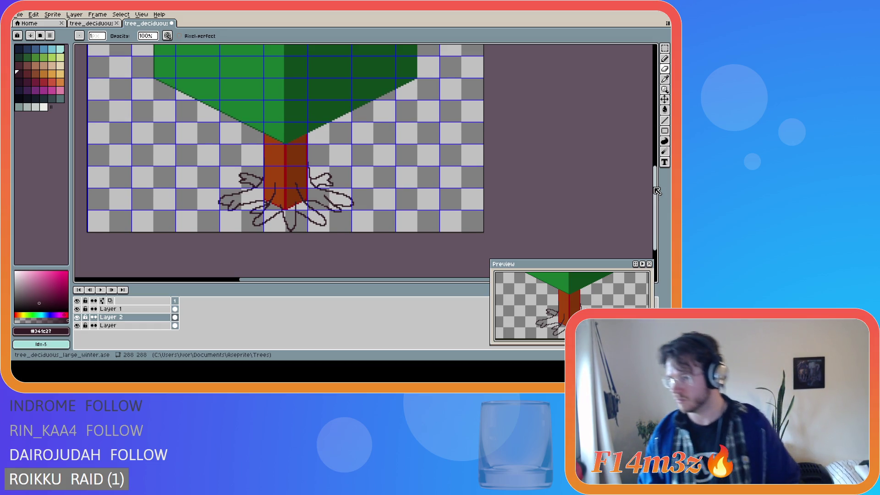
scroll(262, 232, up, 2)
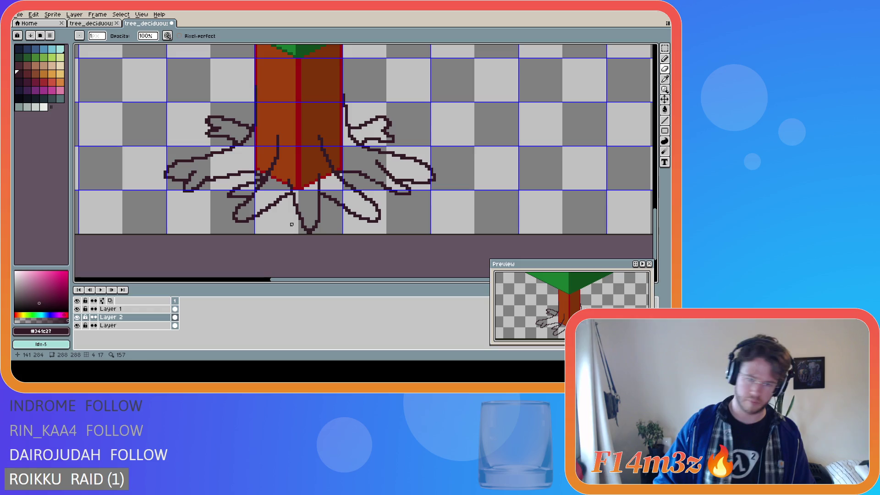
- Select the bottom root under the trunk, try clearing it, then restore it
key(m)
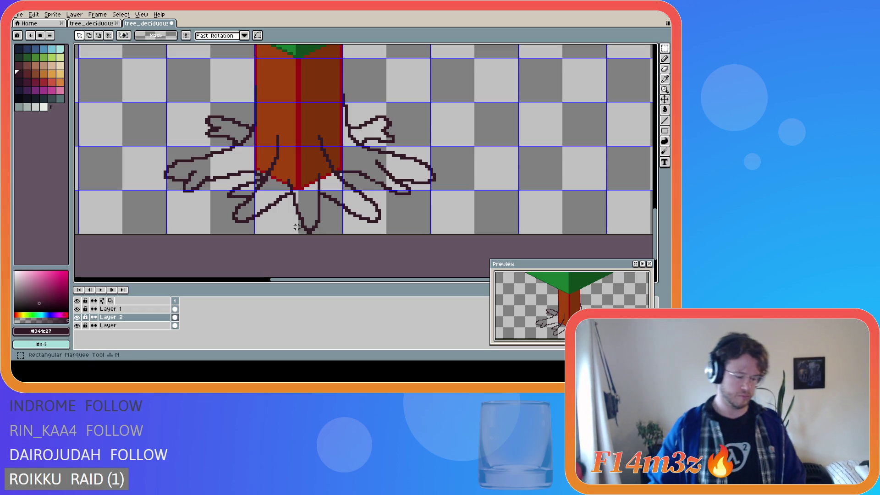
mouse_move(327, 233)
mouse_down()
mouse_move(281, 205)
mouse_move(296, 217)
mouse_up()
key(ctrl+d)
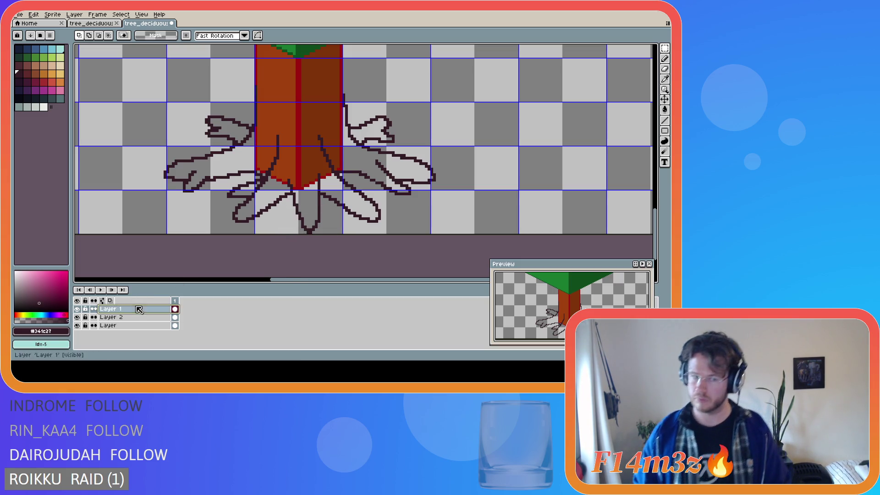
key(ctrl+z)
key(alt+Up)
- On Layer 1, draw a new root outline down from the trunk base hooking right
key(Delete)
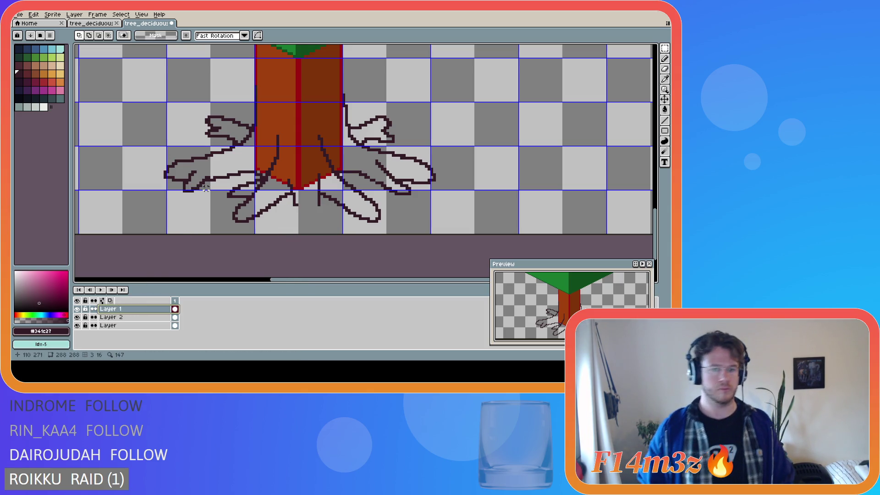
key(e)
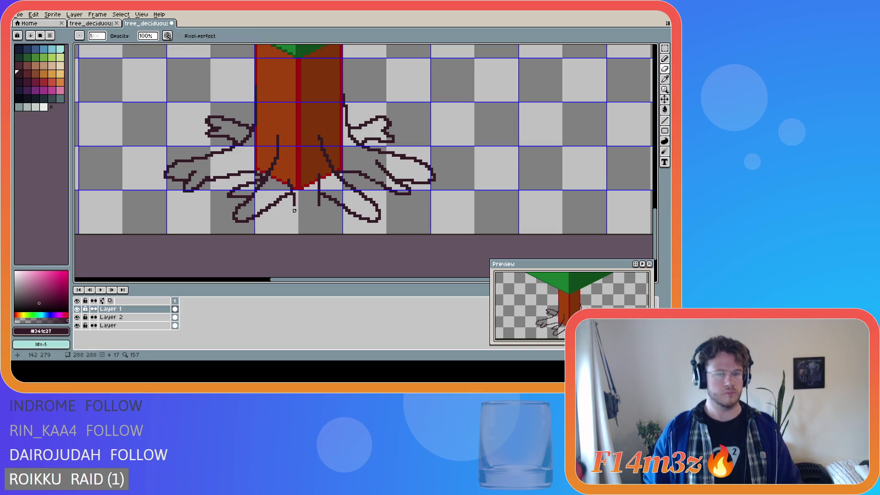
key(b)
mouse_move(294, 207)
mouse_down()
mouse_move(287, 232)
mouse_move(310, 220)
mouse_move(327, 230)
mouse_move(331, 219)
mouse_up()
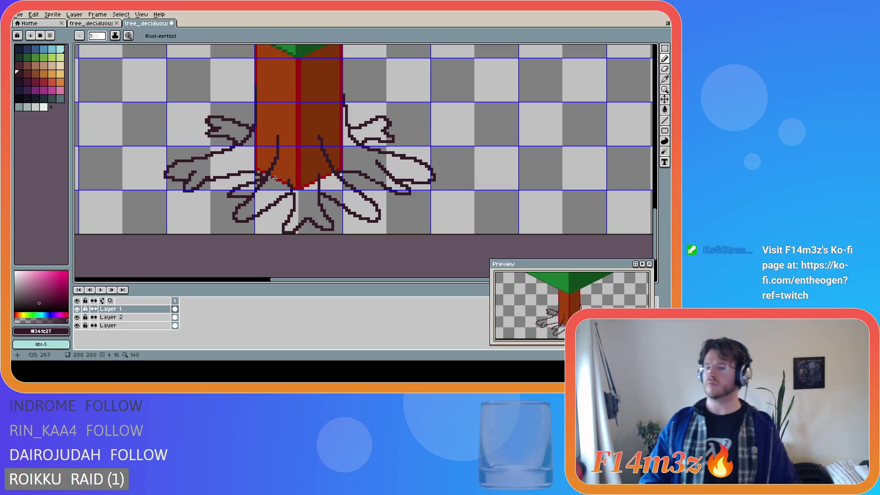
- Undo and redo to compare versions with and without the bottom-centre root
key(ctrl+v)
key(ctrl+y)
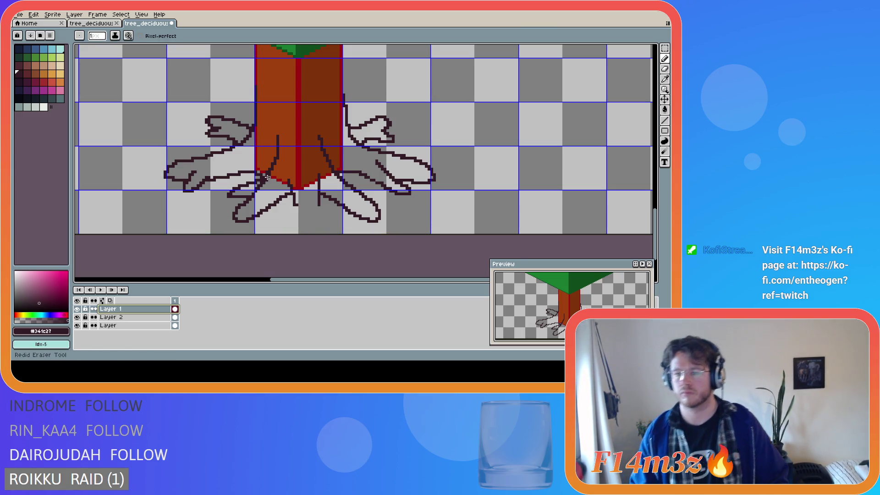
key(ctrl+z)
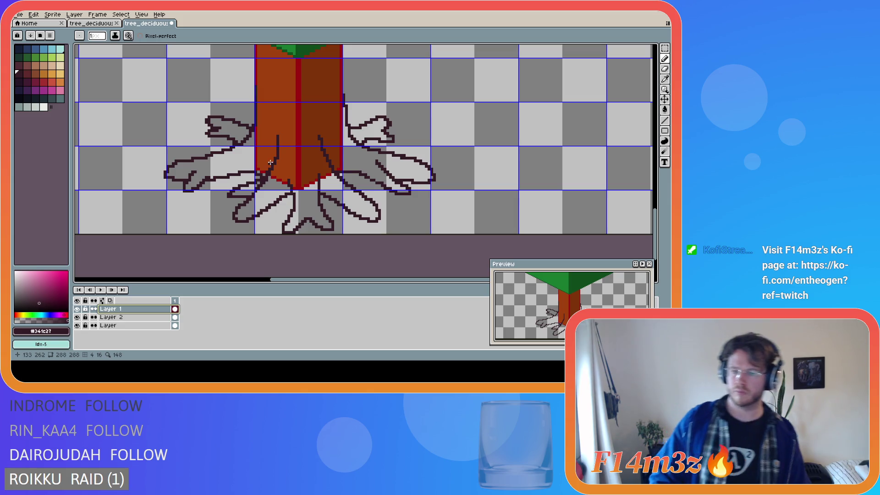
key(ctrl+y)
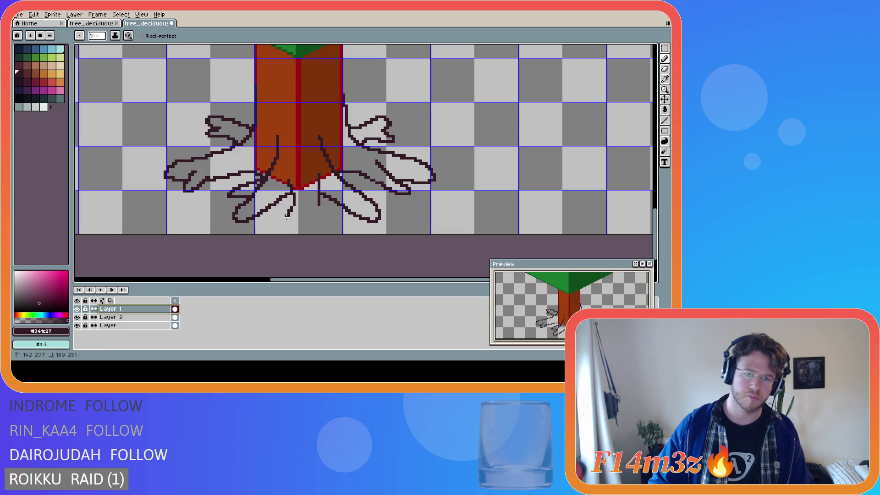
- Draw a straight root line down from the trunk, then undo it to redraw it curved
mouse_move(293, 203)
mouse_down()
mouse_move(289, 232)
mouse_move(291, 215)
mouse_move(289, 231)
mouse_move(325, 230)
mouse_move(319, 202)
mouse_up()
key(ctrl+z)
key(ctrl+z)
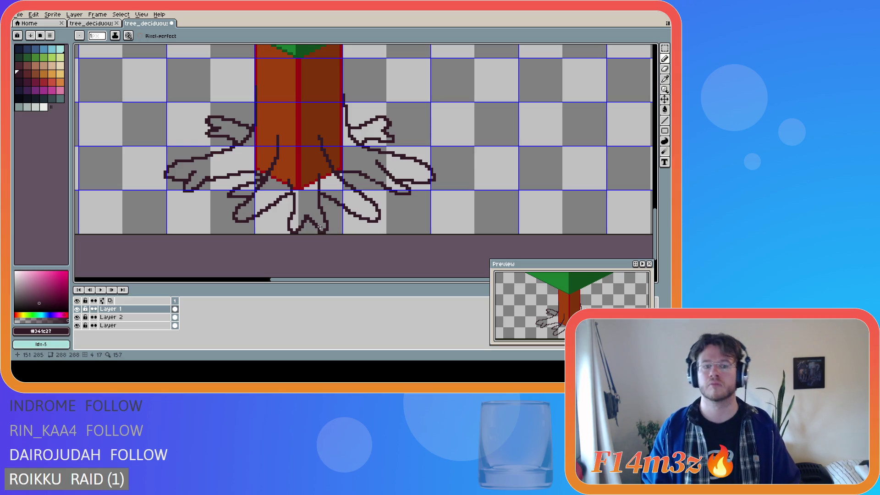
key(e)
key(b)
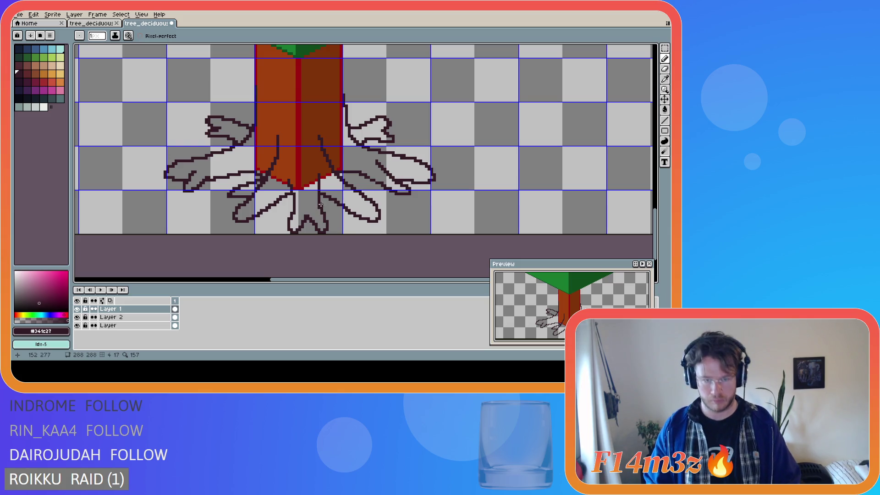
key(e)
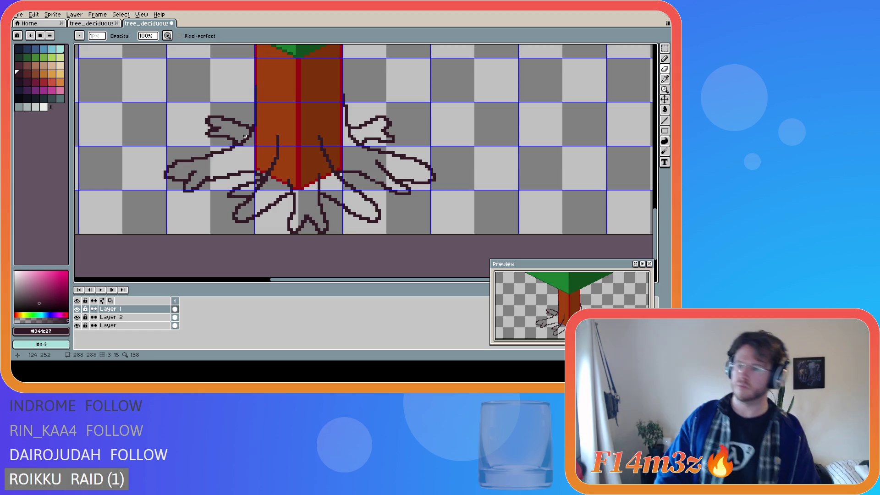
key(e)
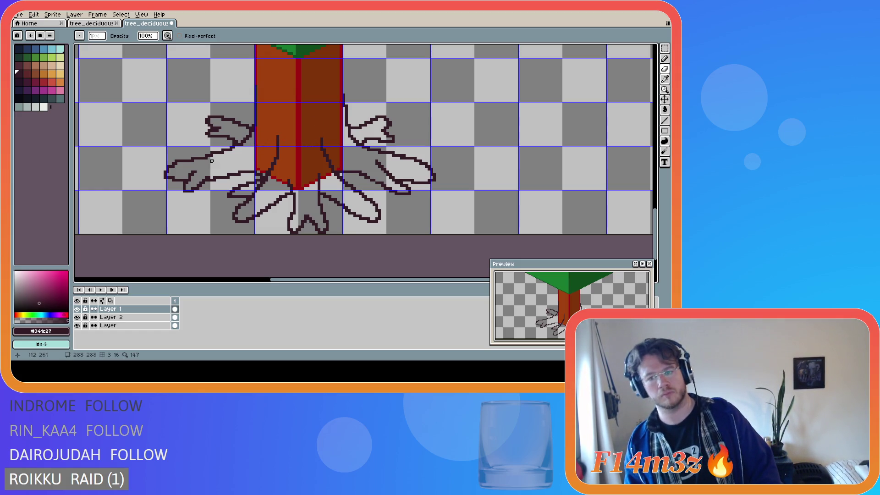
drag(278, 138, 277, 152)
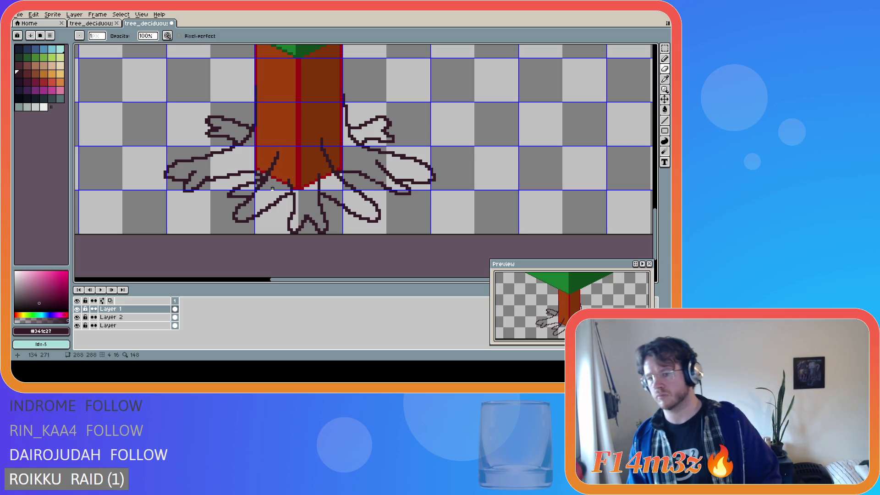
key(ctrl+z)
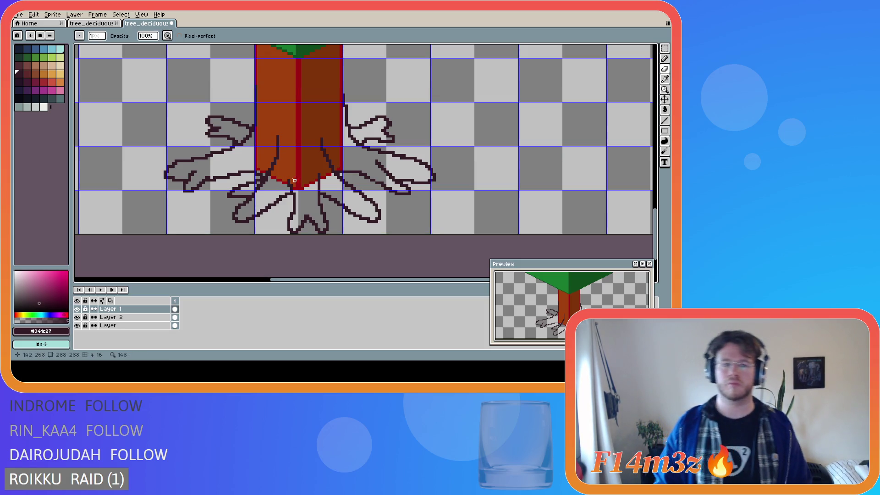
key(b)
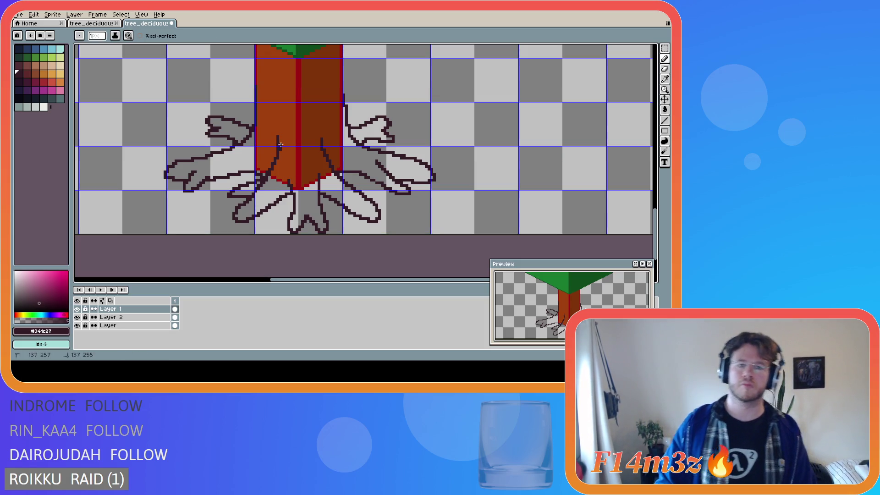
key(shift)
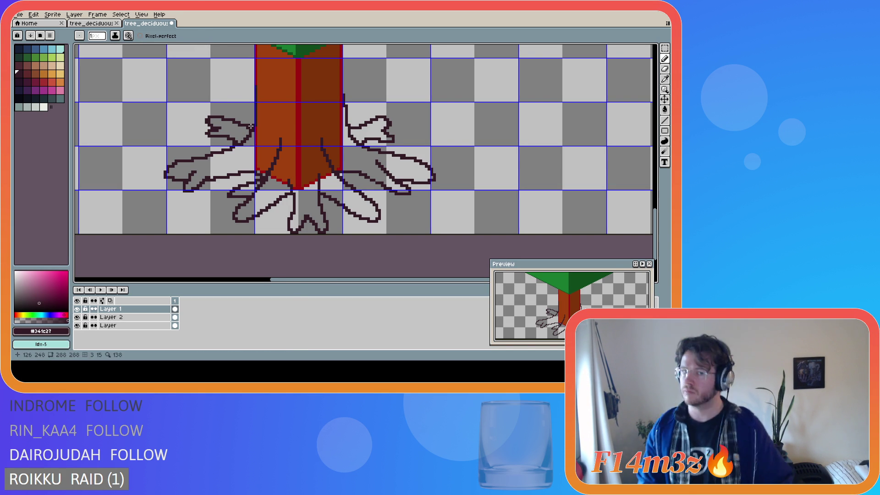
key(Down)
key(e)
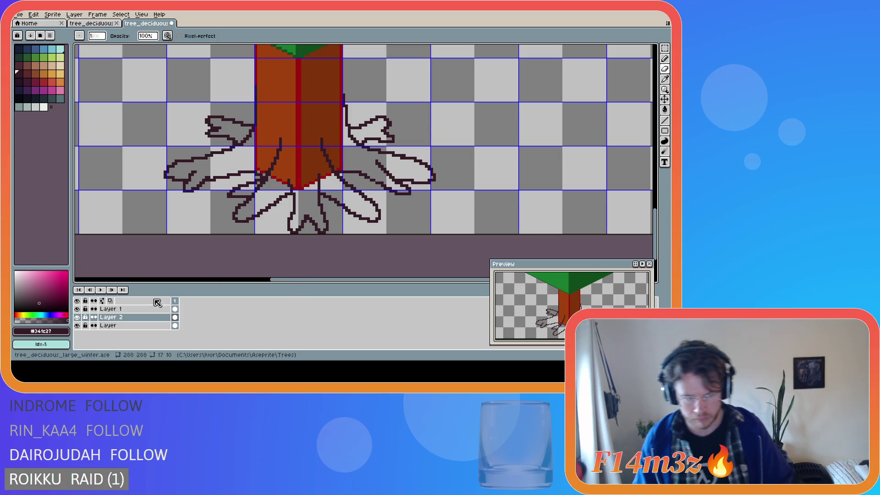
key(alt+Up)
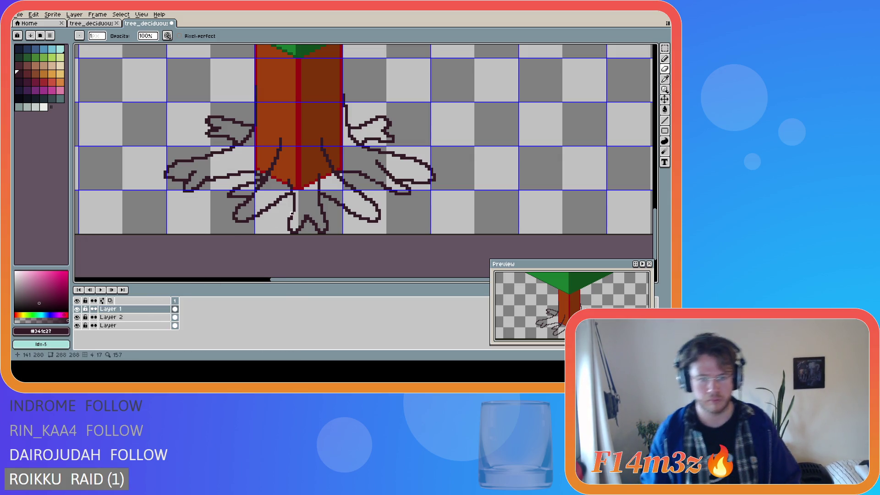
key(e)
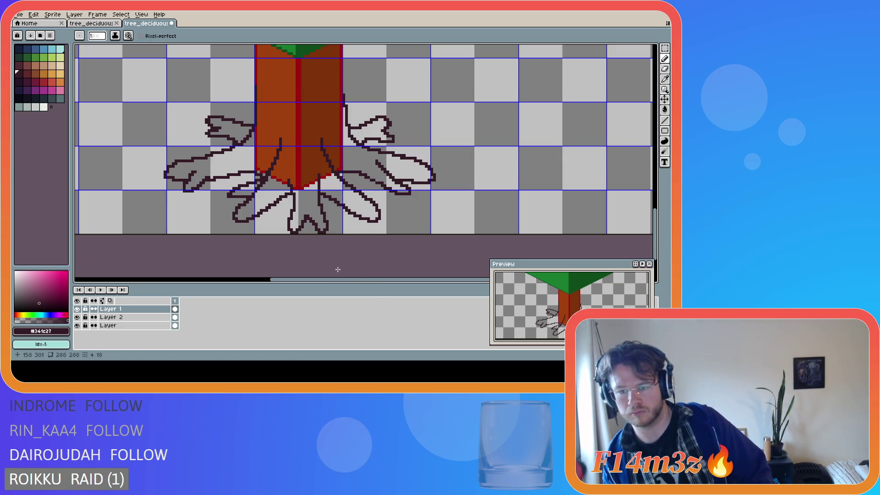
key(v)
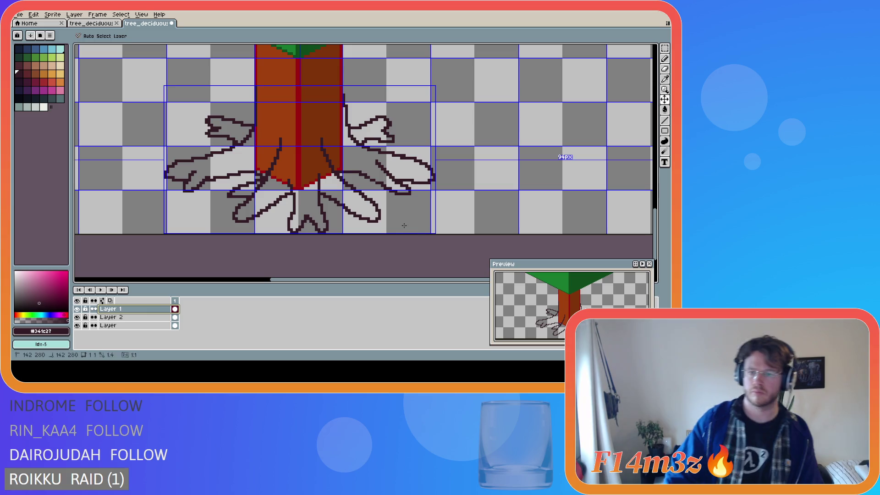
key(b)
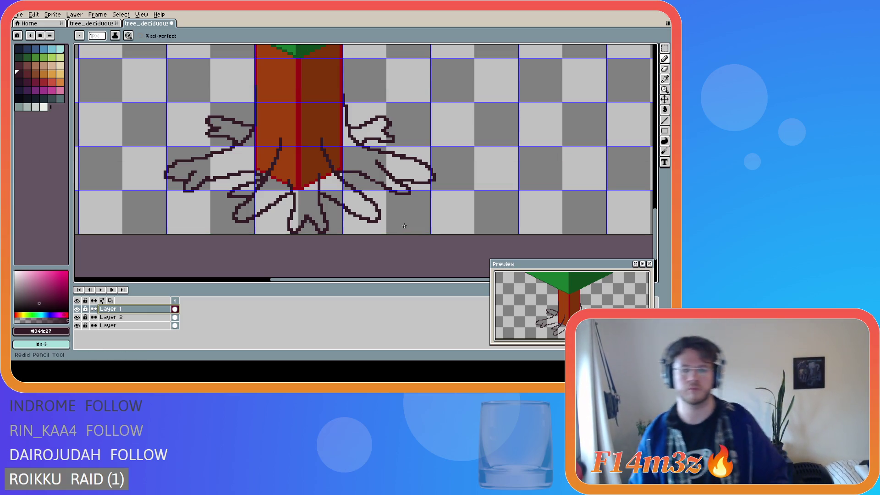